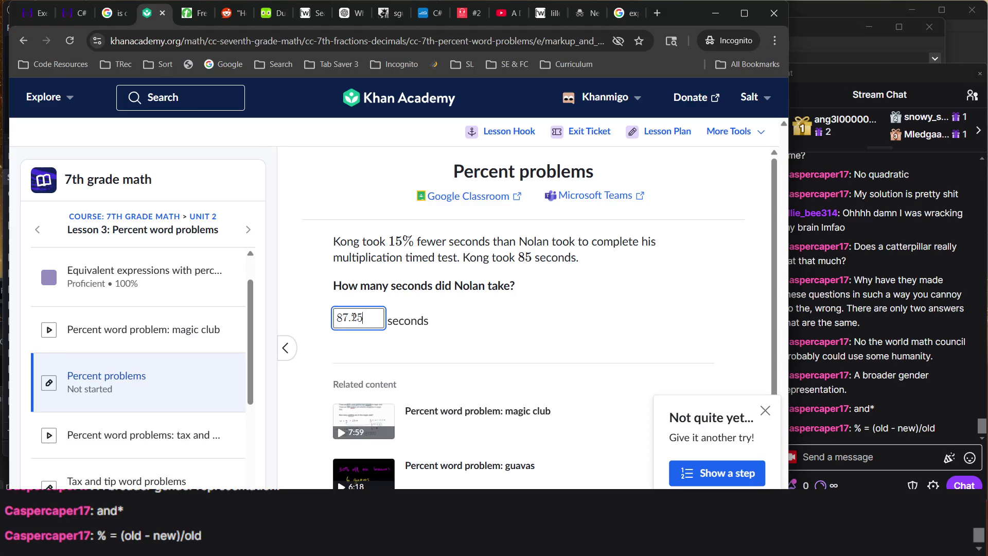
# - Review the word problem and highlight the key sentence about the time
pyautogui.click(521, 357)
pyautogui.scroll(-2, 520, 362)
pyautogui.scroll(2, 521, 364)
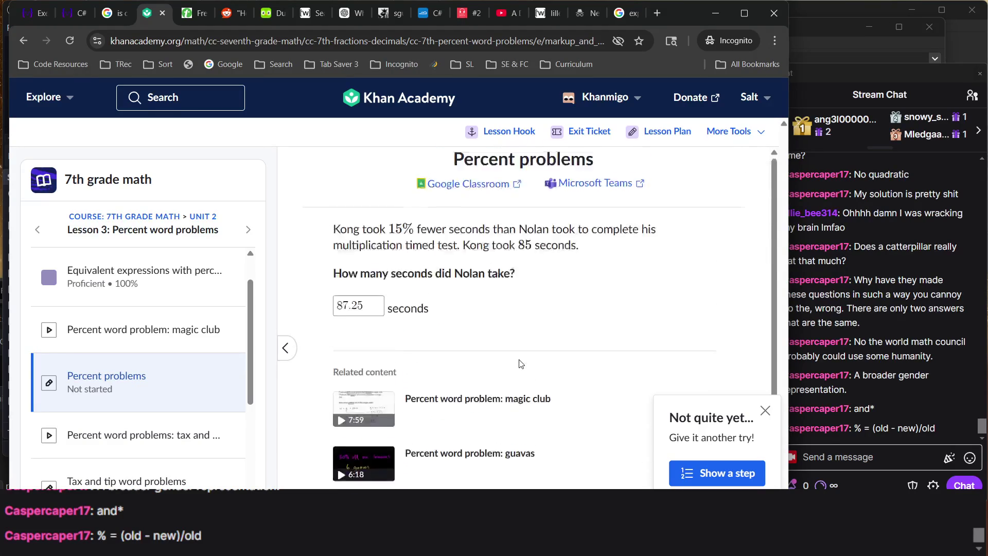
pyautogui.keyDown('ctrl'); pyautogui.scroll(5, 475, 271); pyautogui.keyUp('ctrl')
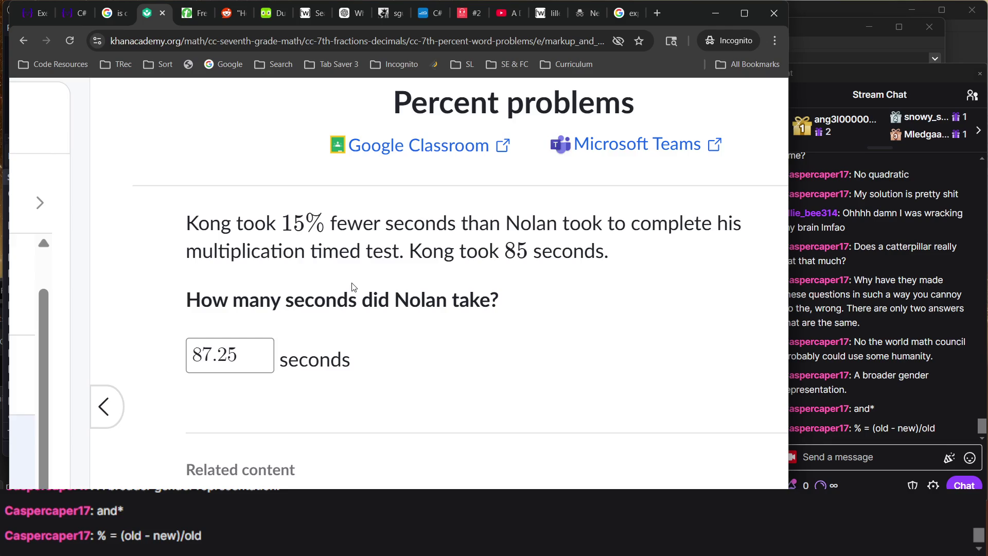
pyautogui.keyDown('ctrl'); pyautogui.scroll(2, 354, 286); pyautogui.keyUp('ctrl')
pyautogui.keyDown('ctrl'); pyautogui.scroll(-2, 354, 287); pyautogui.keyUp('ctrl')
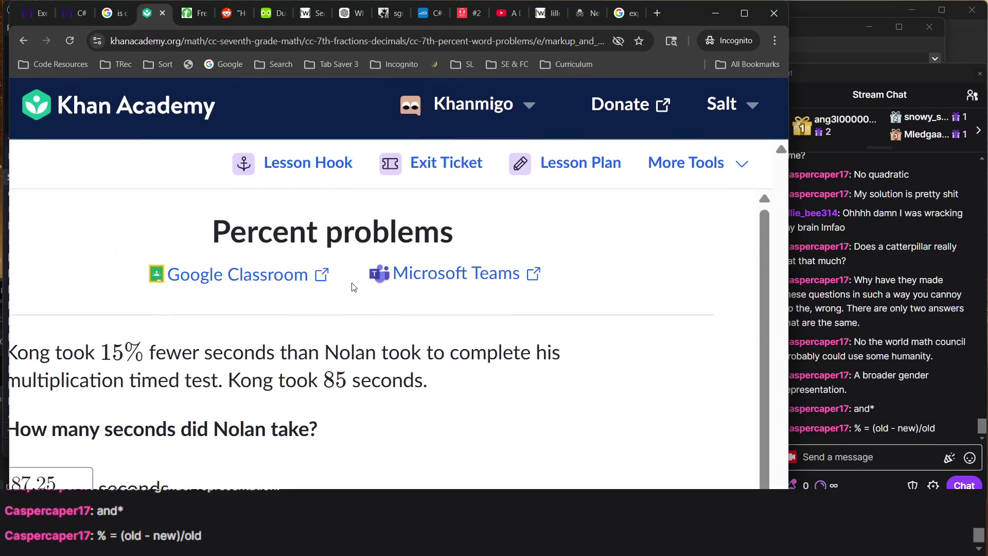
pyautogui.scroll(-1, 302, 362)
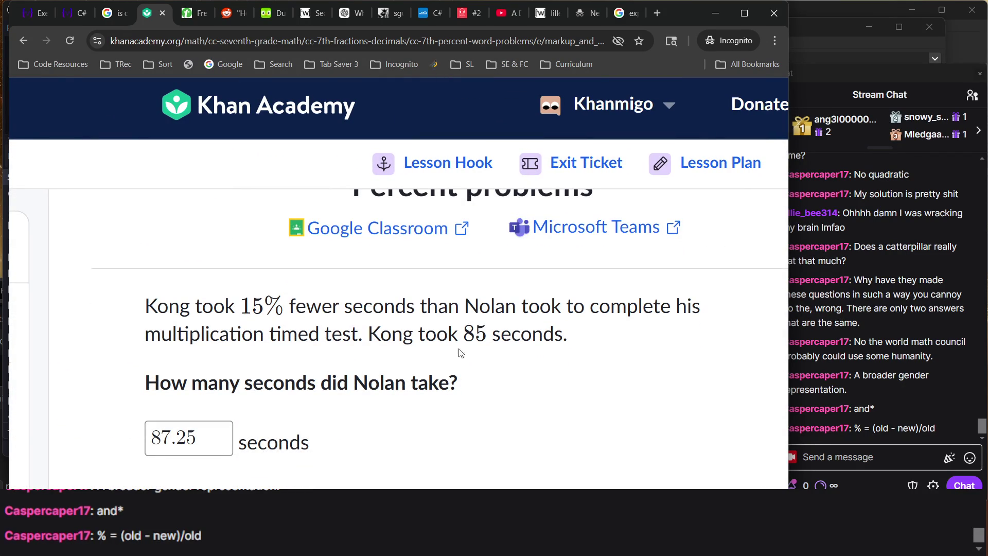
pyautogui.moveTo(467, 307)
pyautogui.mouseDown()
pyautogui.moveTo(578, 326)
pyautogui.moveTo(573, 307)
pyautogui.moveTo(612, 307)
pyautogui.moveTo(686, 322)
pyautogui.moveTo(541, 304)
pyautogui.moveTo(750, 346)
pyautogui.moveTo(713, 291)
pyautogui.moveTo(854, 393)
pyautogui.moveTo(606, 331)
pyautogui.mouseUp()
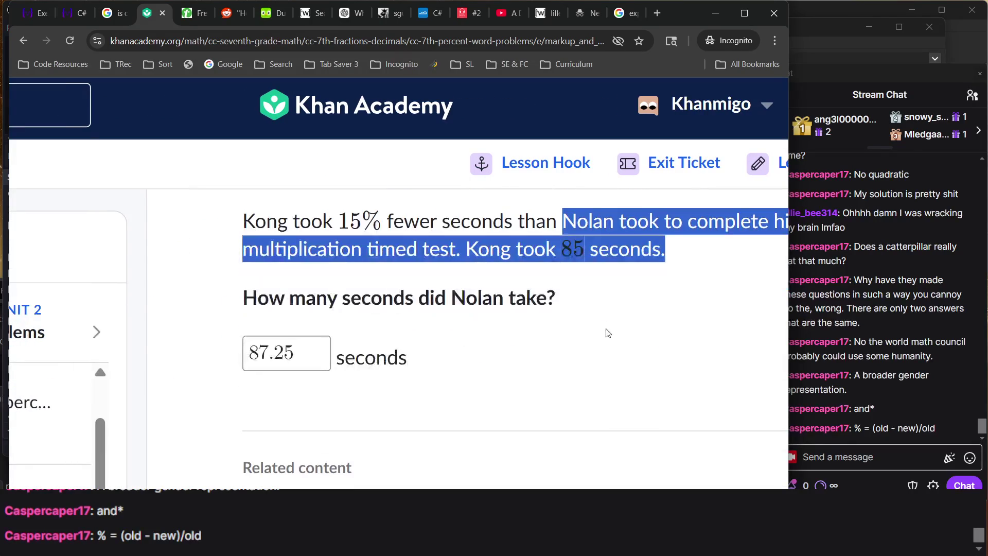
pyautogui.scroll(-3, 232, 432)
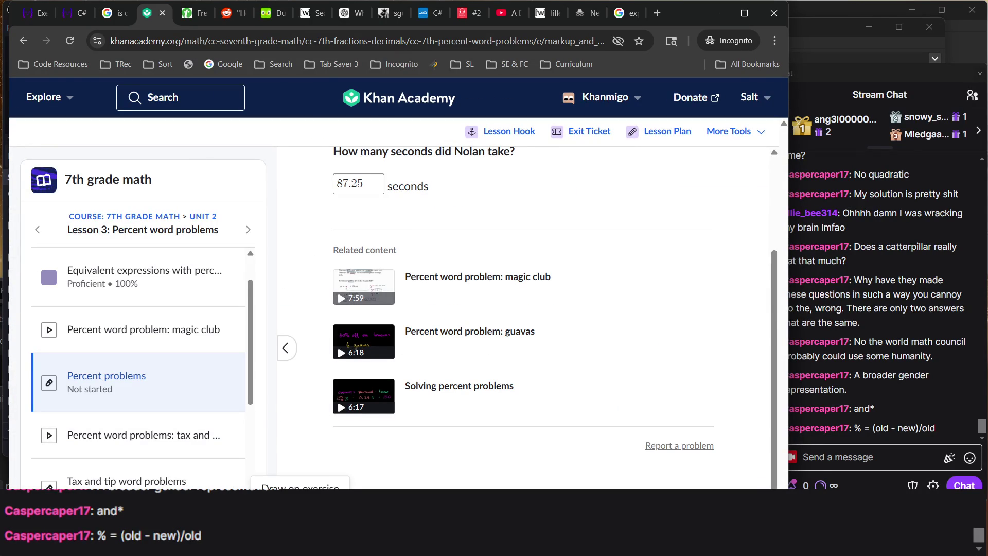
# - Turn on drawing and handwrite N(.15) + N = 85, starting a second line below
pyautogui.click(300, 500)
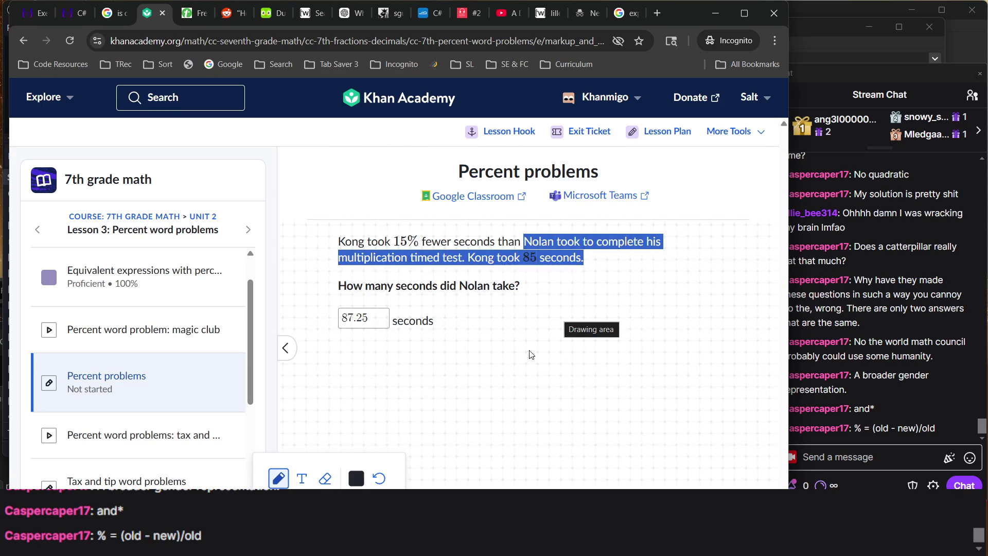
pyautogui.moveTo(518, 364); pyautogui.dragTo(549, 308)
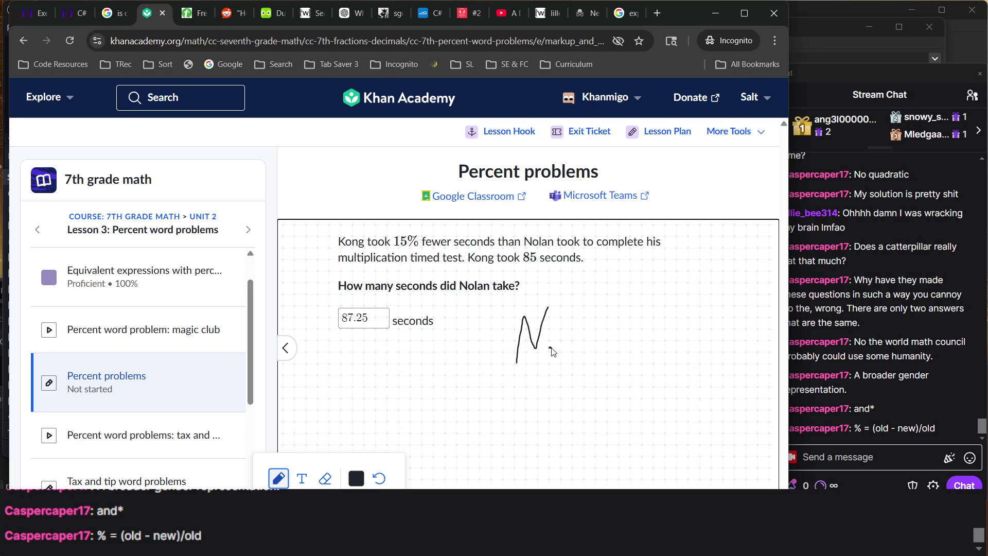
pyautogui.moveTo(557, 312); pyautogui.dragTo(566, 351)
pyautogui.moveTo(585, 312)
pyautogui.mouseDown()
pyautogui.moveTo(573, 327)
pyautogui.moveTo(587, 338)
pyautogui.moveTo(575, 343)
pyautogui.mouseUp()
pyautogui.moveTo(561, 295); pyautogui.dragTo(538, 367)
pyautogui.moveTo(583, 303)
pyautogui.mouseDown()
pyautogui.moveTo(603, 355)
pyautogui.moveTo(594, 376)
pyautogui.mouseUp()
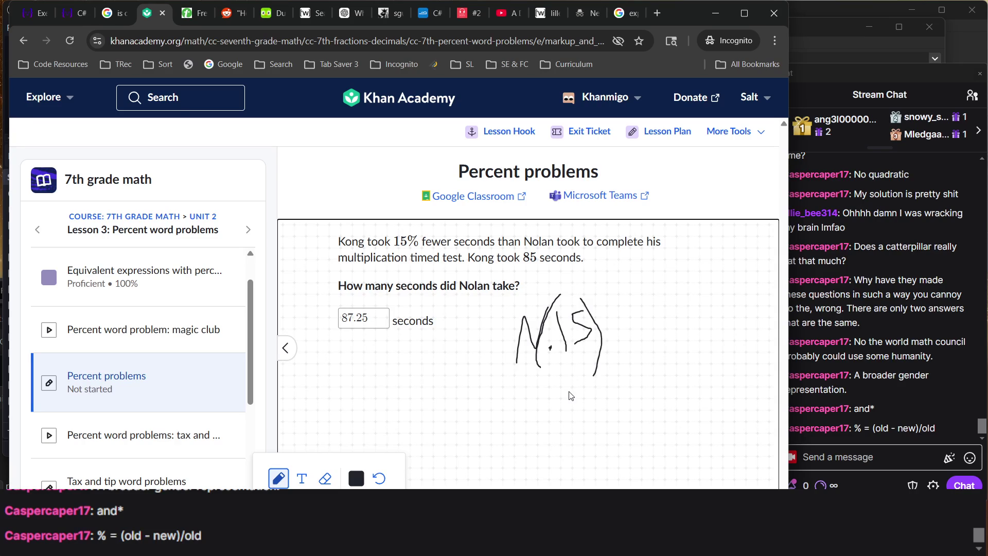
pyautogui.moveTo(618, 314)
pyautogui.mouseDown()
pyautogui.moveTo(624, 348)
pyautogui.moveTo(661, 322)
pyautogui.moveTo(690, 347)
pyautogui.moveTo(691, 271)
pyautogui.mouseUp()
pyautogui.moveTo(707, 305)
pyautogui.mouseDown()
pyautogui.moveTo(721, 303)
pyautogui.moveTo(725, 322)
pyautogui.moveTo(745, 304)
pyautogui.moveTo(737, 329)
pyautogui.moveTo(750, 309)
pyautogui.moveTo(734, 301)
pyautogui.moveTo(761, 310)
pyautogui.moveTo(765, 325)
pyautogui.mouseUp()
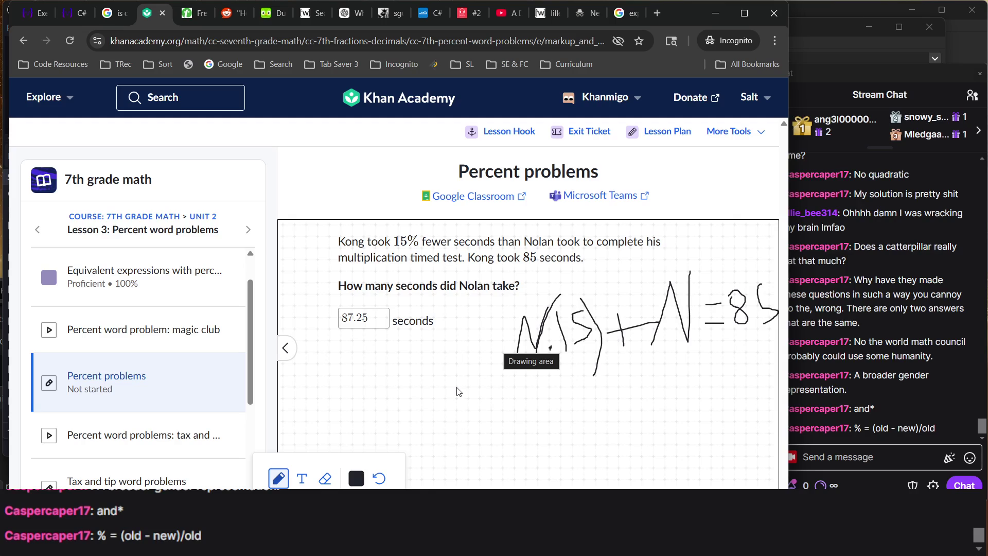
pyautogui.moveTo(446, 398)
pyautogui.mouseDown()
pyautogui.moveTo(462, 435)
pyautogui.moveTo(456, 458)
pyautogui.mouseUp()
pyautogui.moveTo(496, 399)
pyautogui.mouseDown()
pyautogui.moveTo(483, 398)
pyautogui.moveTo(495, 427)
pyautogui.moveTo(479, 446)
pyautogui.mouseUp()
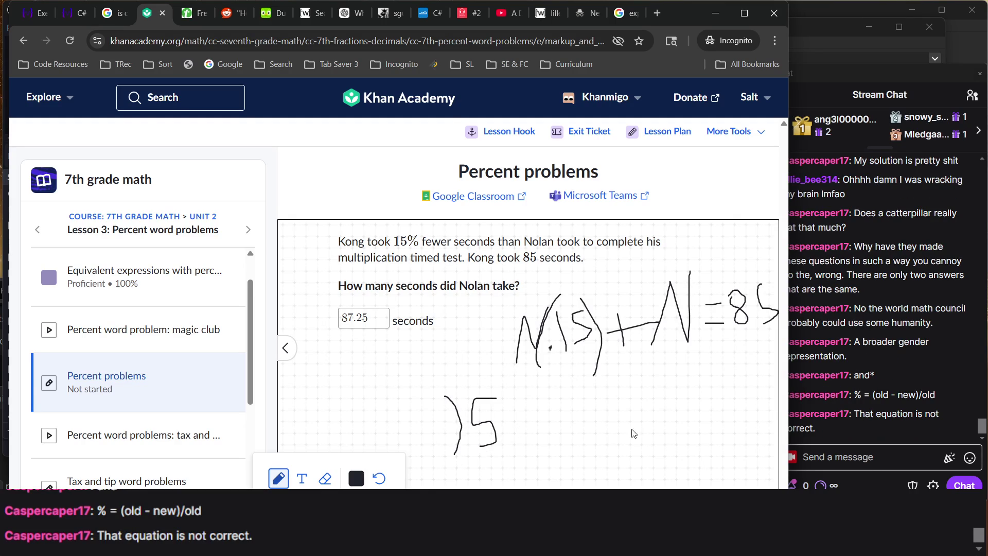
pyautogui.click(895, 412)
pyautogui.click(628, 395)
pyautogui.click(325, 478)
pyautogui.moveTo(498, 415)
pyautogui.mouseDown()
pyautogui.moveTo(466, 421)
pyautogui.moveTo(448, 456)
pyautogui.mouseUp()
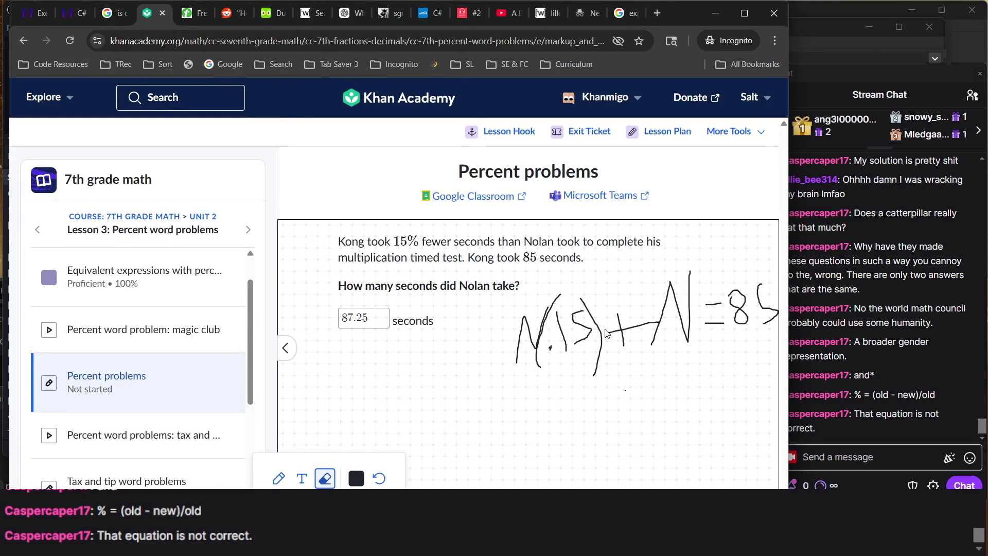
pyautogui.click(278, 482)
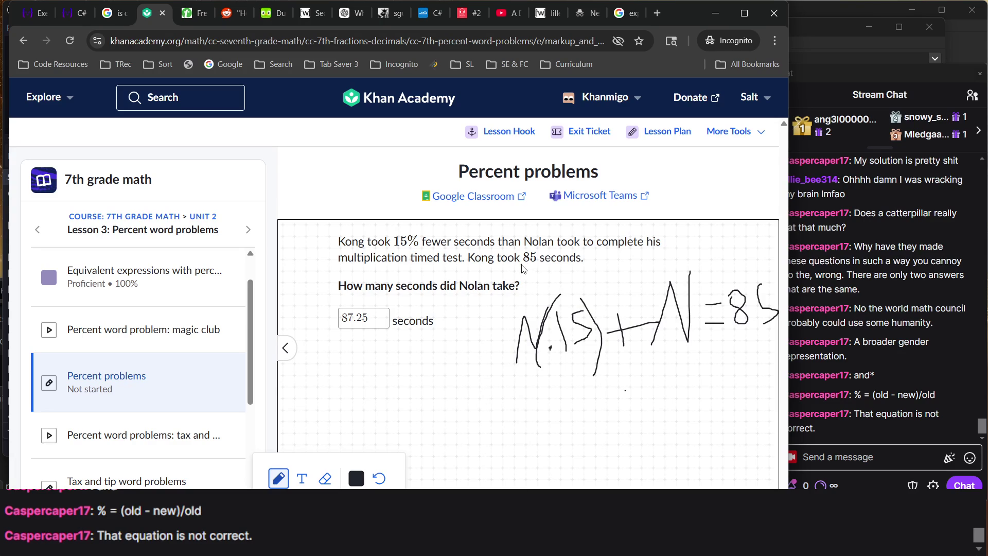
pyautogui.moveTo(528, 267)
pyautogui.mouseDown()
pyautogui.moveTo(521, 282)
pyautogui.moveTo(544, 274)
pyautogui.mouseUp()
pyautogui.click(325, 479)
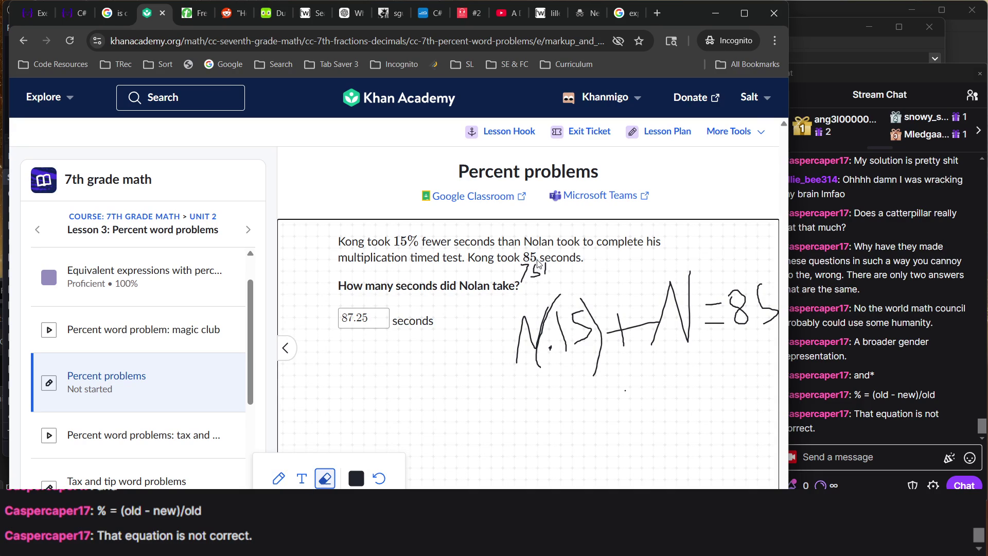
pyautogui.moveTo(521, 276); pyautogui.dragTo(563, 278)
pyautogui.click(279, 479)
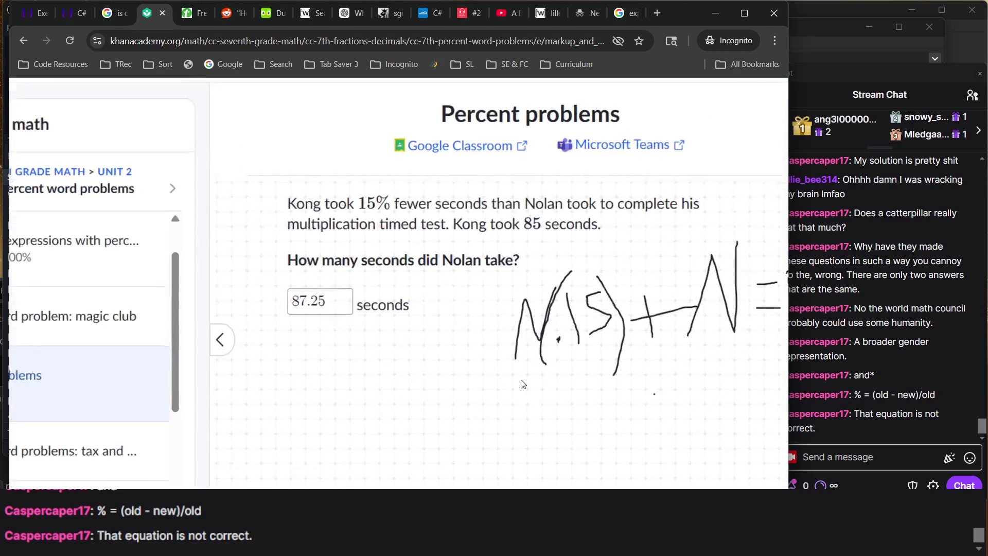
pyautogui.scroll(2, 522, 384)
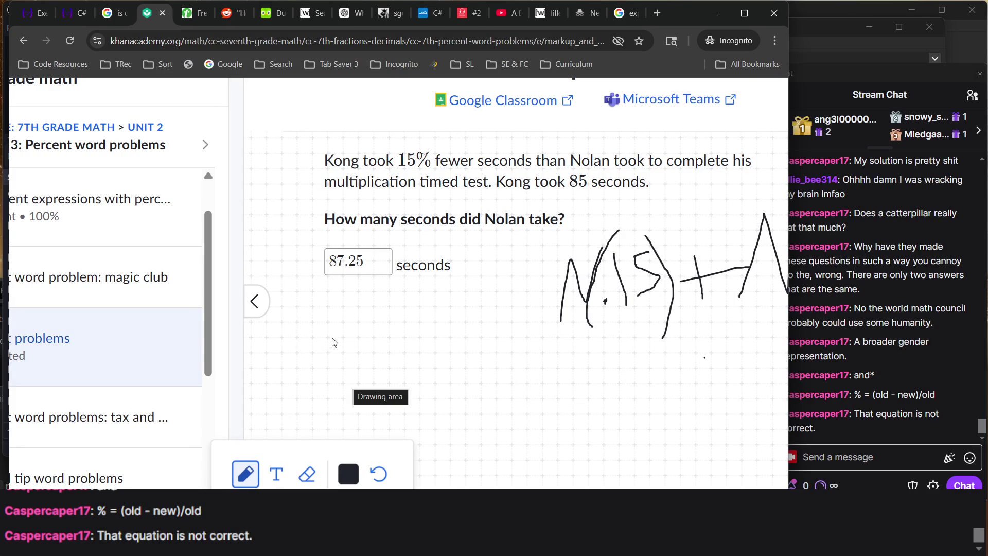
# - Handwrite the proportion 85/75 = N/15 on the scratchpad
pyautogui.moveTo(299, 316)
pyautogui.mouseDown()
pyautogui.moveTo(314, 320)
pyautogui.moveTo(316, 334)
pyautogui.moveTo(302, 316)
pyautogui.moveTo(332, 329)
pyautogui.moveTo(322, 338)
pyautogui.moveTo(352, 342)
pyautogui.mouseUp()
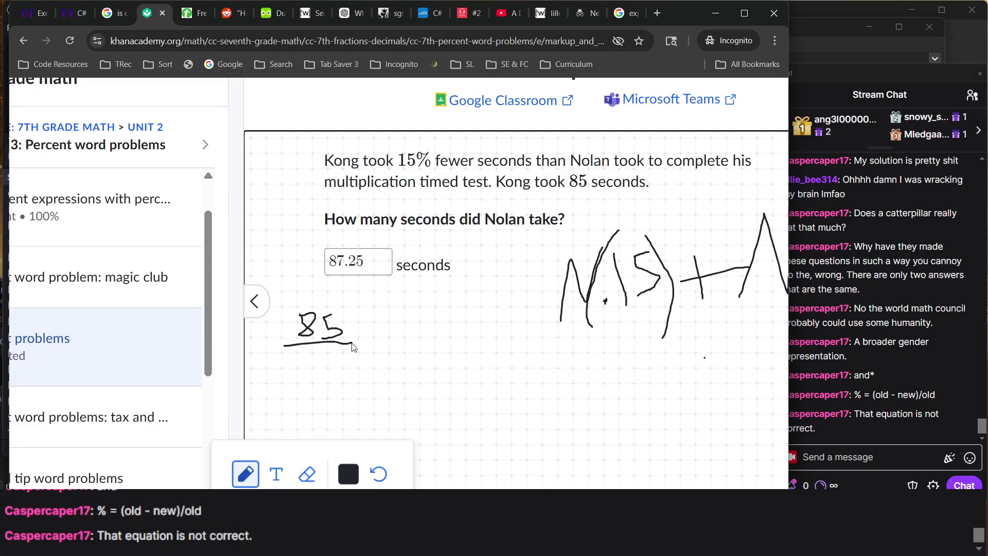
pyautogui.moveTo(304, 362)
pyautogui.mouseDown()
pyautogui.moveTo(321, 362)
pyautogui.moveTo(308, 390)
pyautogui.mouseUp()
pyautogui.moveTo(346, 359); pyautogui.dragTo(326, 386)
pyautogui.moveTo(375, 331)
pyautogui.mouseDown()
pyautogui.moveTo(406, 331)
pyautogui.moveTo(398, 352)
pyautogui.mouseUp()
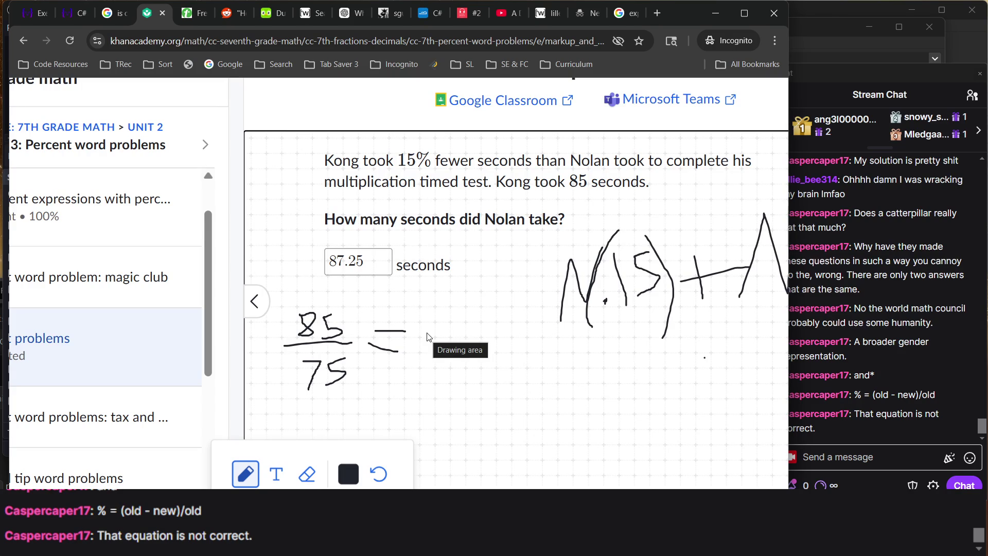
pyautogui.moveTo(427, 333)
pyautogui.mouseDown()
pyautogui.moveTo(445, 332)
pyautogui.moveTo(453, 308)
pyautogui.mouseUp()
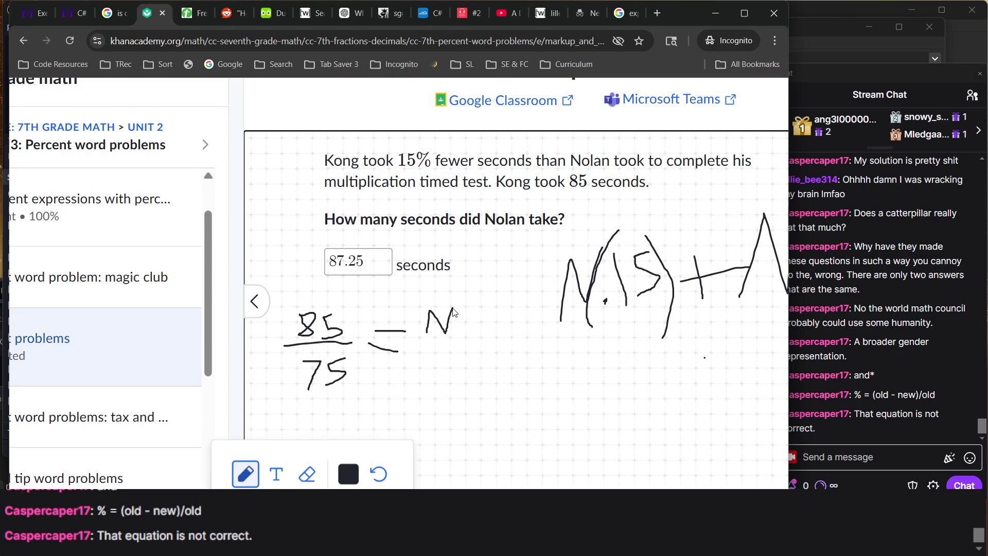
pyautogui.moveTo(420, 342)
pyautogui.mouseDown()
pyautogui.moveTo(478, 344)
pyautogui.moveTo(433, 380)
pyautogui.moveTo(435, 367)
pyautogui.moveTo(443, 384)
pyautogui.moveTo(435, 384)
pyautogui.mouseUp()
# - Erase the messy 15 denominator under N and rewrite it neatly
pyautogui.hscroll(2, 545, 382)
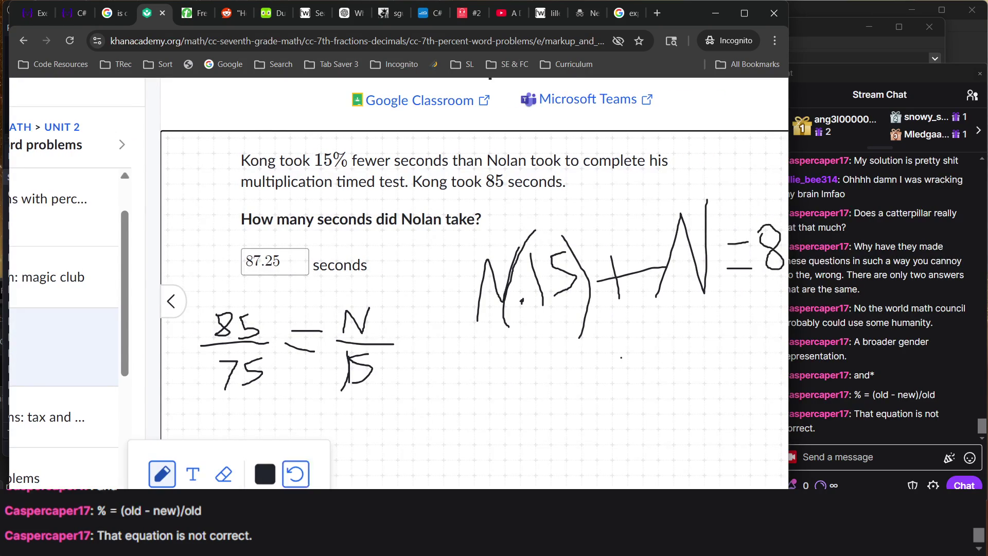
pyautogui.click(223, 474)
pyautogui.moveTo(319, 398); pyautogui.dragTo(391, 378)
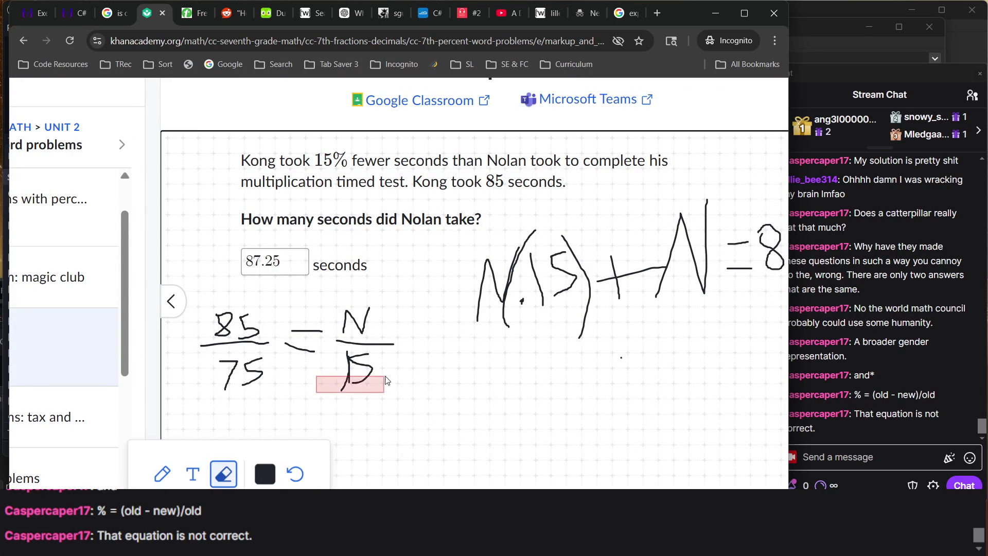
pyautogui.click(162, 475)
pyautogui.moveTo(335, 358); pyautogui.dragTo(337, 381)
pyautogui.moveTo(370, 358)
pyautogui.mouseDown()
pyautogui.moveTo(354, 368)
pyautogui.moveTo(370, 378)
pyautogui.moveTo(355, 387)
pyautogui.mouseUp()
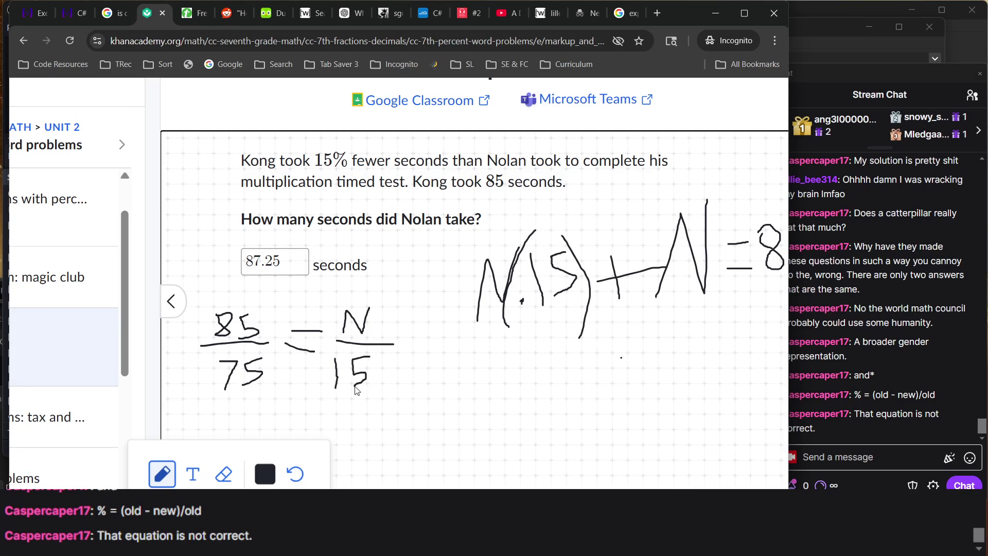
pyautogui.hscroll(2, 515, 348)
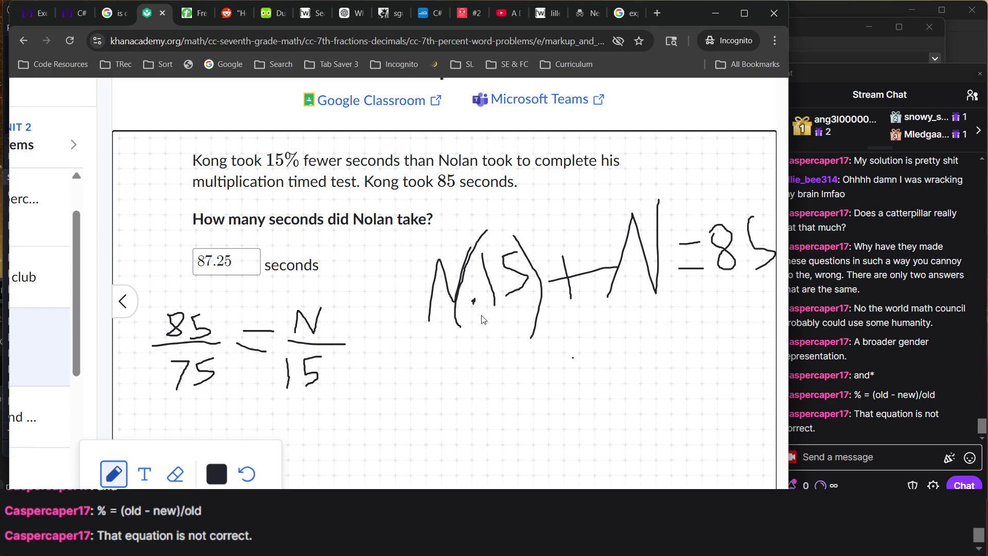
# - Write N − N(.15) = 85 below the first equation
pyautogui.moveTo(468, 397)
pyautogui.mouseDown()
pyautogui.moveTo(494, 390)
pyautogui.moveTo(498, 358)
pyautogui.moveTo(545, 369)
pyautogui.moveTo(567, 350)
pyautogui.moveTo(591, 383)
pyautogui.mouseUp()
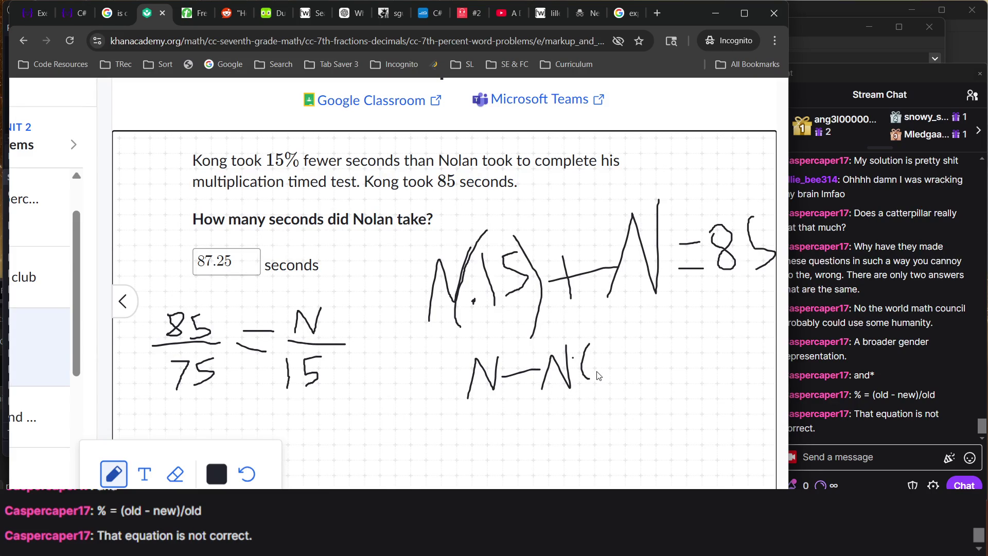
pyautogui.moveTo(614, 339); pyautogui.dragTo(621, 375)
pyautogui.moveTo(654, 339)
pyautogui.mouseDown()
pyautogui.moveTo(631, 342)
pyautogui.moveTo(649, 361)
pyautogui.moveTo(633, 371)
pyautogui.mouseUp()
pyautogui.moveTo(615, 319); pyautogui.dragTo(658, 398)
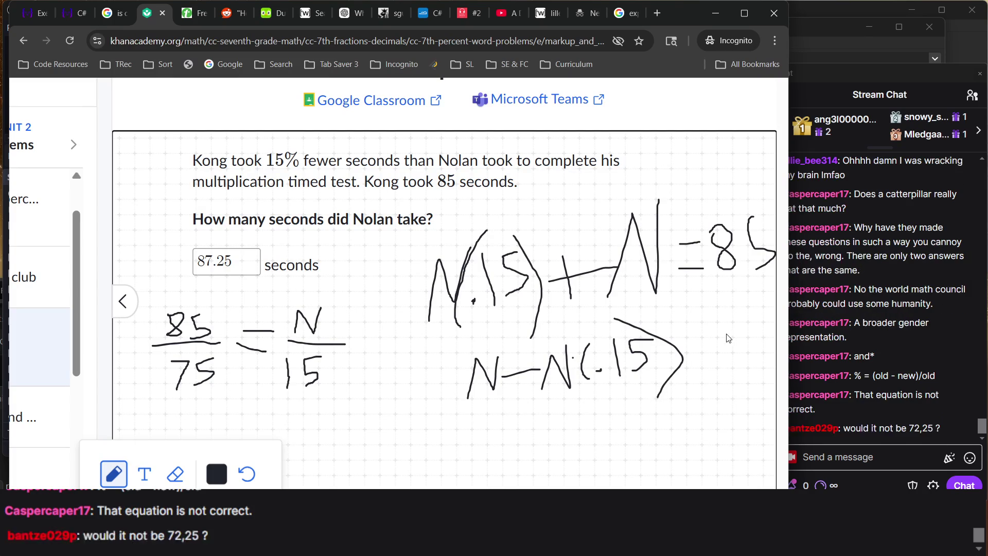
pyautogui.moveTo(691, 342)
pyautogui.mouseDown()
pyautogui.moveTo(715, 354)
pyautogui.moveTo(743, 338)
pyautogui.moveTo(743, 370)
pyautogui.moveTo(714, 334)
pyautogui.moveTo(736, 321)
pyautogui.moveTo(767, 344)
pyautogui.moveTo(738, 369)
pyautogui.mouseUp()
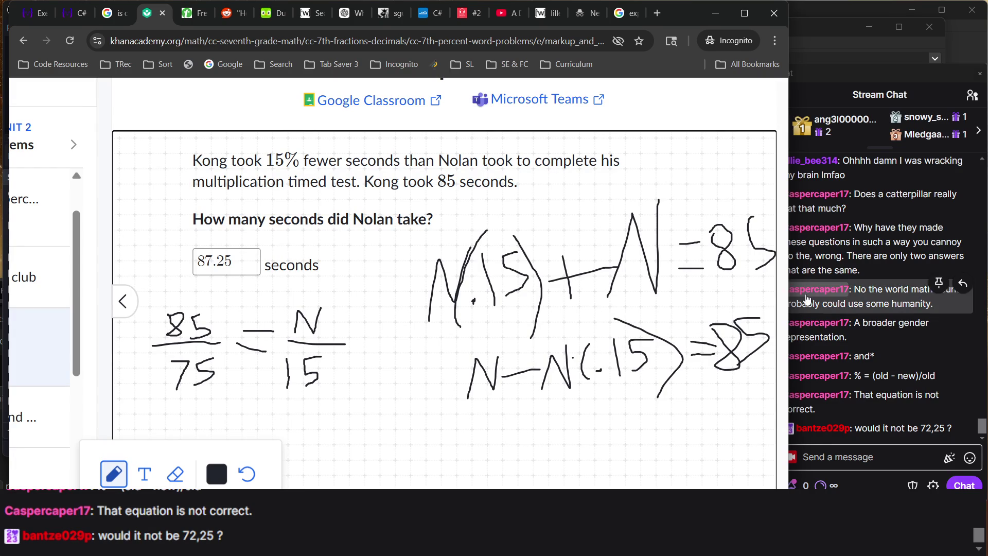
# - Check the stream chat, then cross out N(.15) + N = 85
pyautogui.click(889, 366)
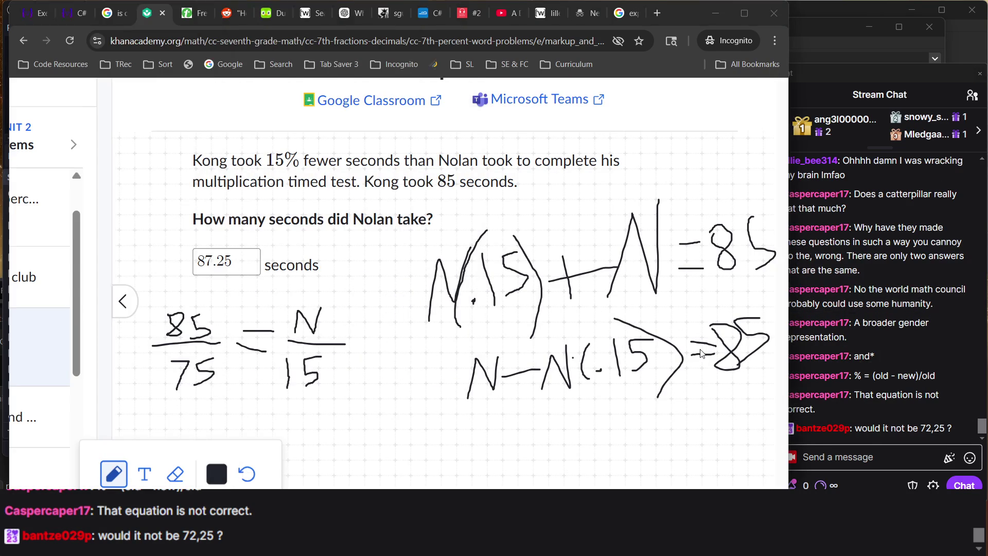
pyautogui.click(737, 355)
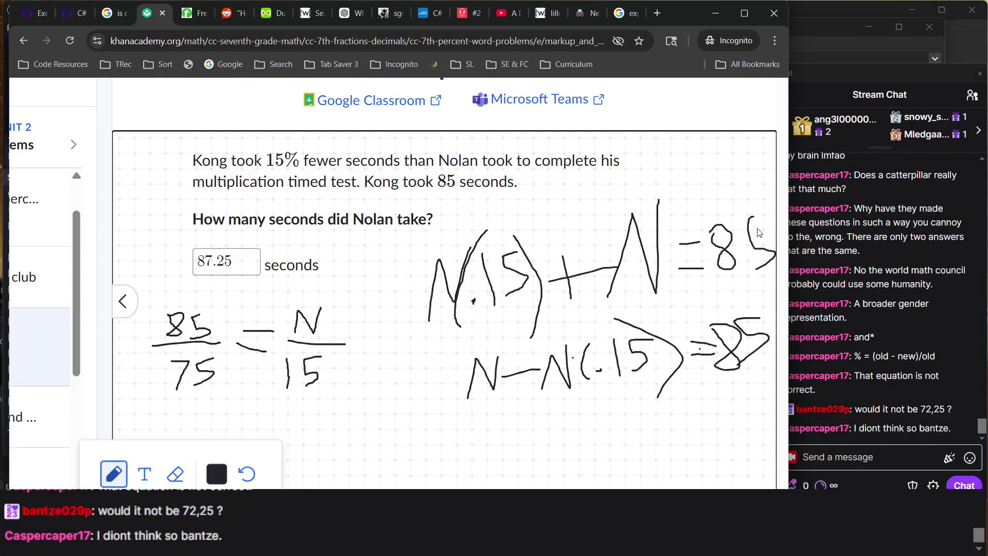
pyautogui.click(891, 318)
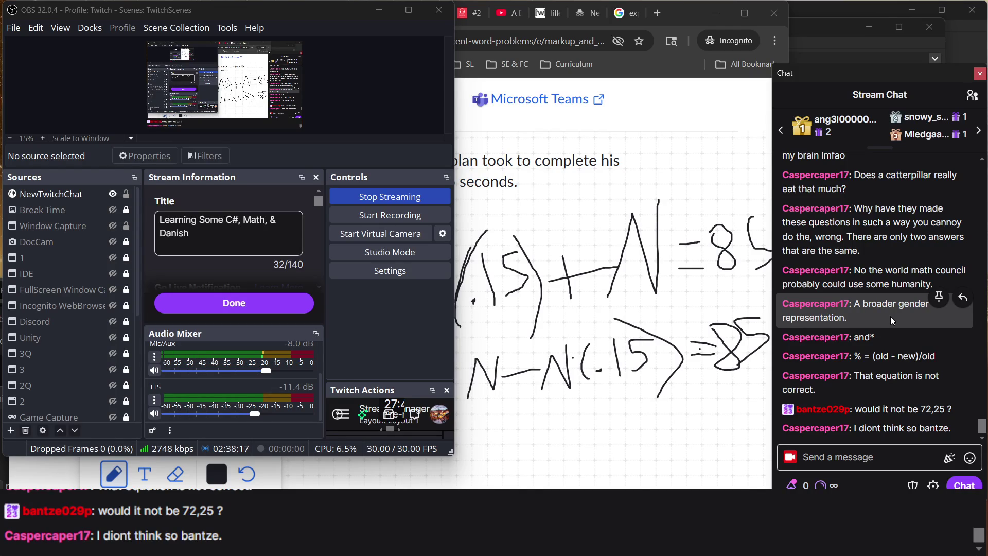
pyautogui.click(547, 299)
pyautogui.moveTo(433, 317)
pyautogui.mouseDown()
pyautogui.moveTo(622, 249)
pyautogui.moveTo(679, 265)
pyautogui.moveTo(716, 255)
pyautogui.moveTo(460, 335)
pyautogui.mouseUp()
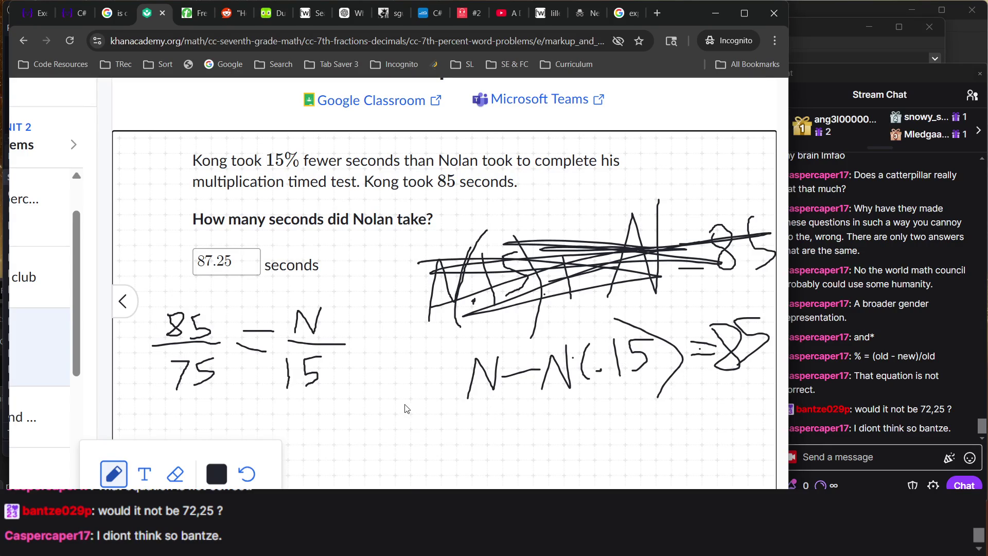
# - Write 75 beneath the 85/75 = N/15 proportion
pyautogui.scroll(5, 157, 385)
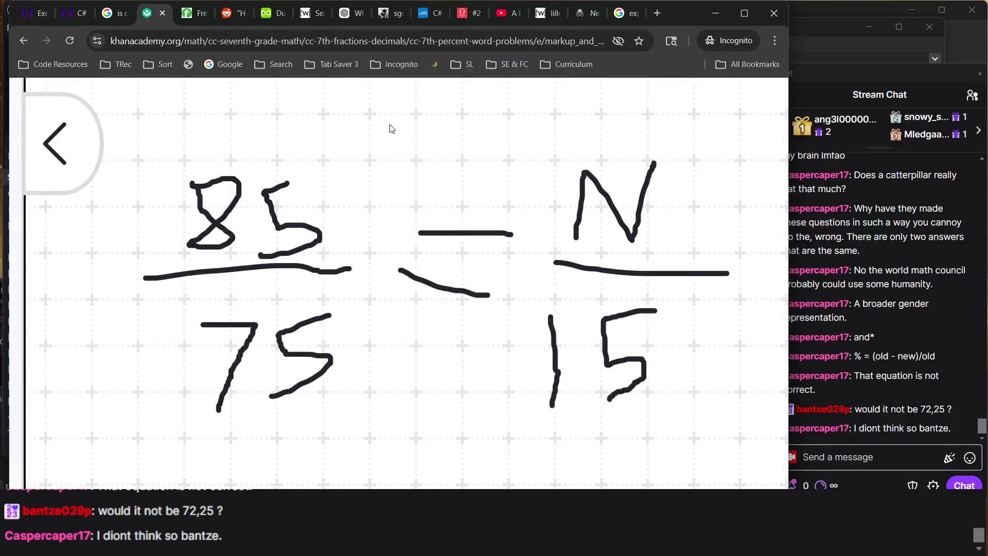
pyautogui.scroll(-5, 381, 278)
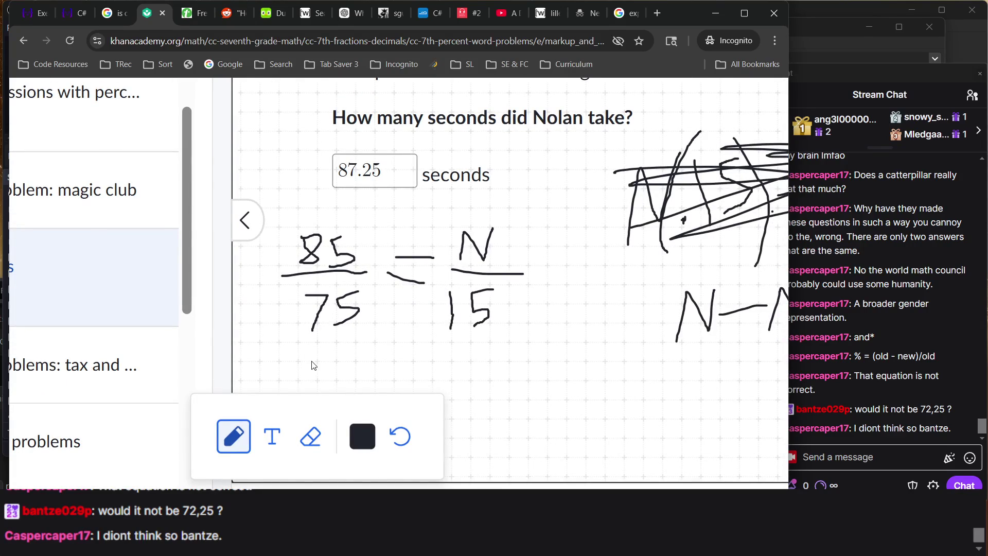
pyautogui.moveTo(270, 366); pyautogui.dragTo(289, 390)
pyautogui.moveTo(335, 355)
pyautogui.mouseDown()
pyautogui.moveTo(320, 367)
pyautogui.moveTo(323, 387)
pyautogui.moveTo(344, 368)
pyautogui.moveTo(362, 380)
pyautogui.moveTo(371, 352)
pyautogui.moveTo(417, 364)
pyautogui.mouseUp()
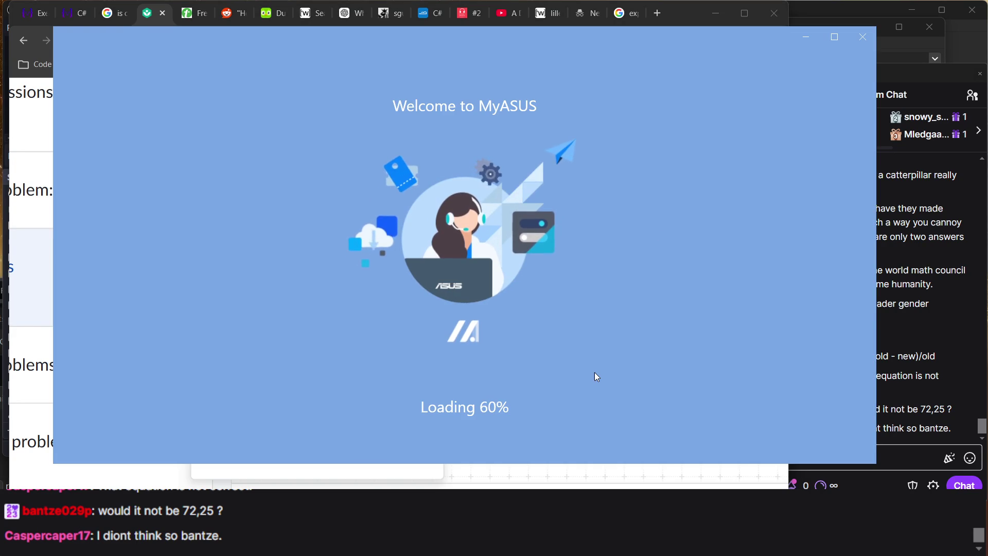
# - Close the MyASUS window and zoom the Khan Academy page out one step
pyautogui.click(492, 471)
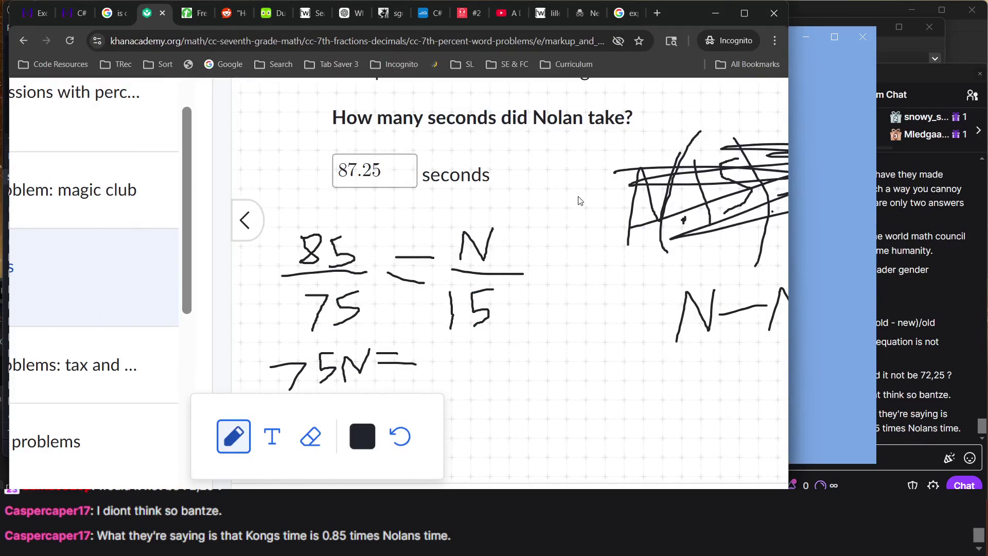
pyautogui.moveTo(689, 19); pyautogui.dragTo(749, 22)
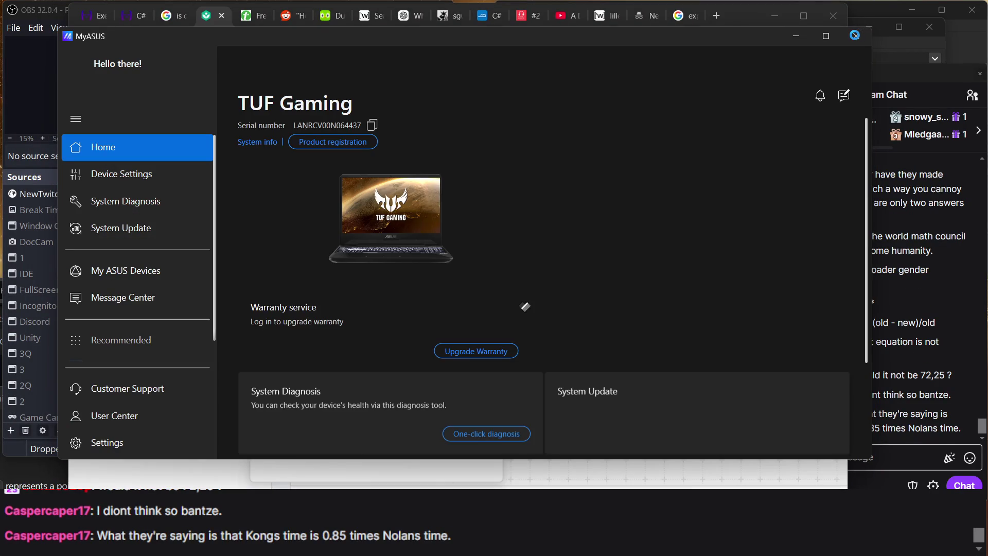
pyautogui.click(857, 40)
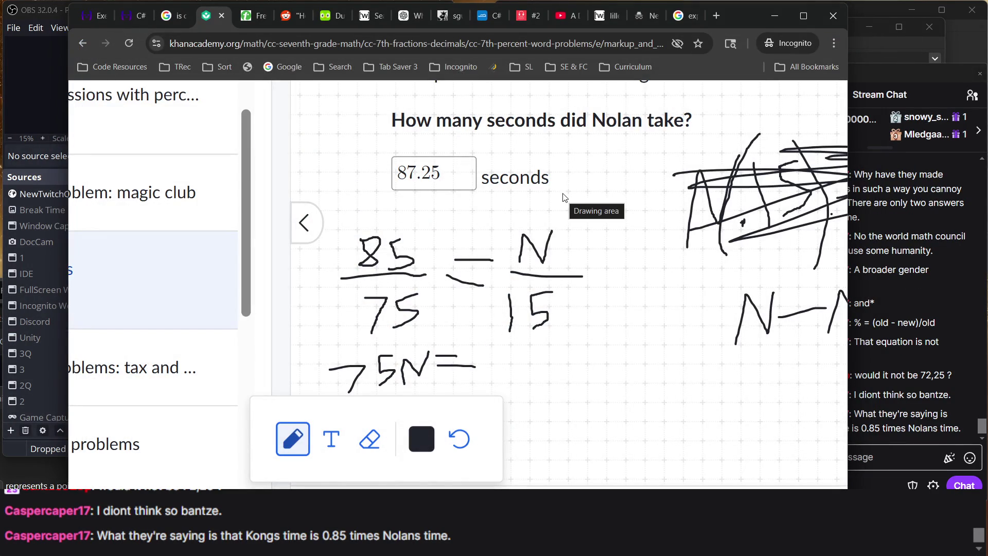
pyautogui.hotkey('ctrl', '-')
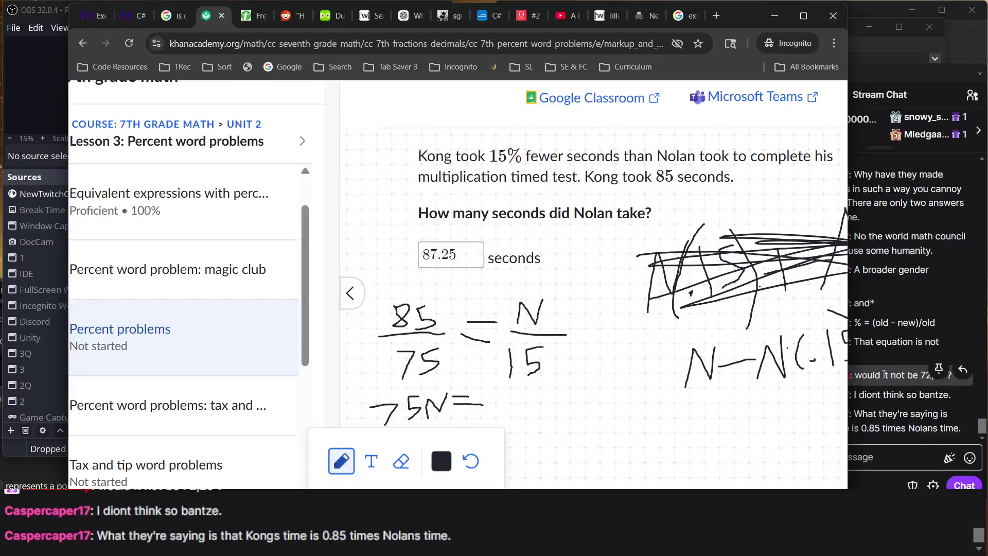
# - Alternate between the stream chat and the Khan Academy exercise to read messages
pyautogui.click(885, 374)
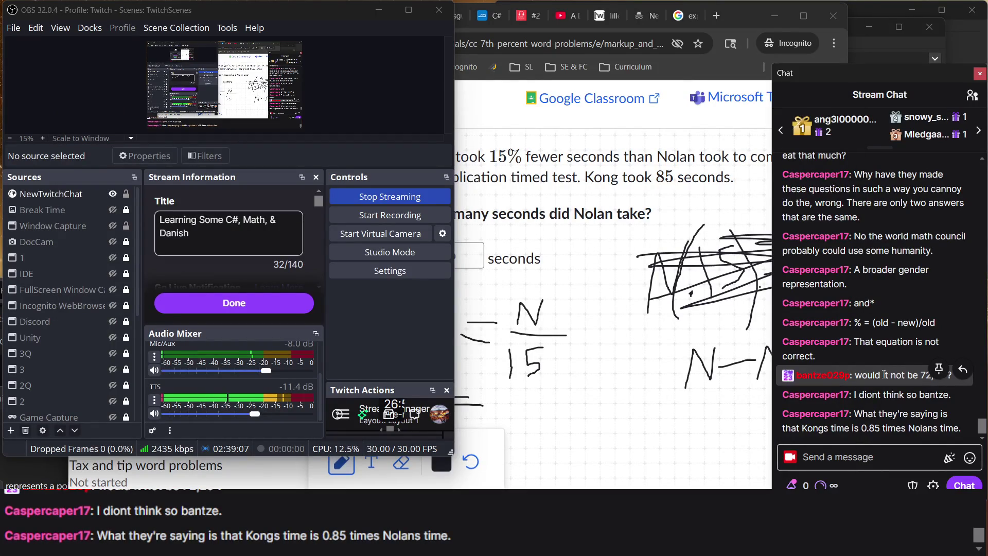
pyautogui.click(705, 397)
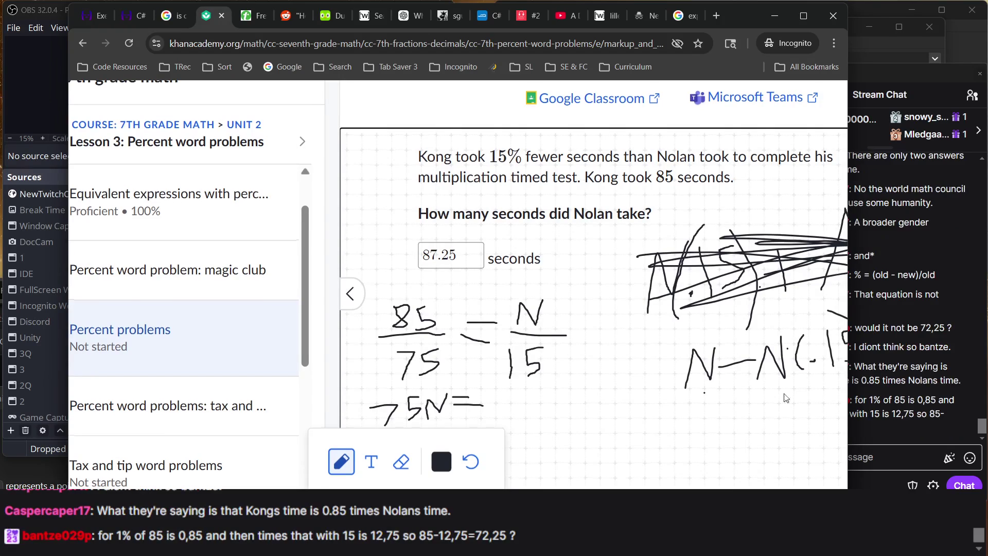
pyautogui.hotkey('alt', 'Tab')
pyautogui.click(679, 419)
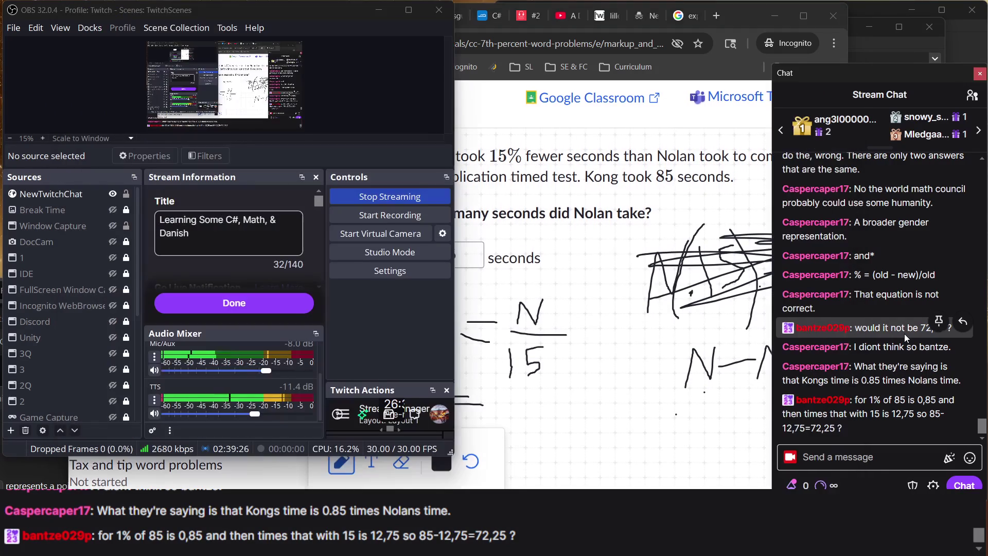
pyautogui.click(905, 334)
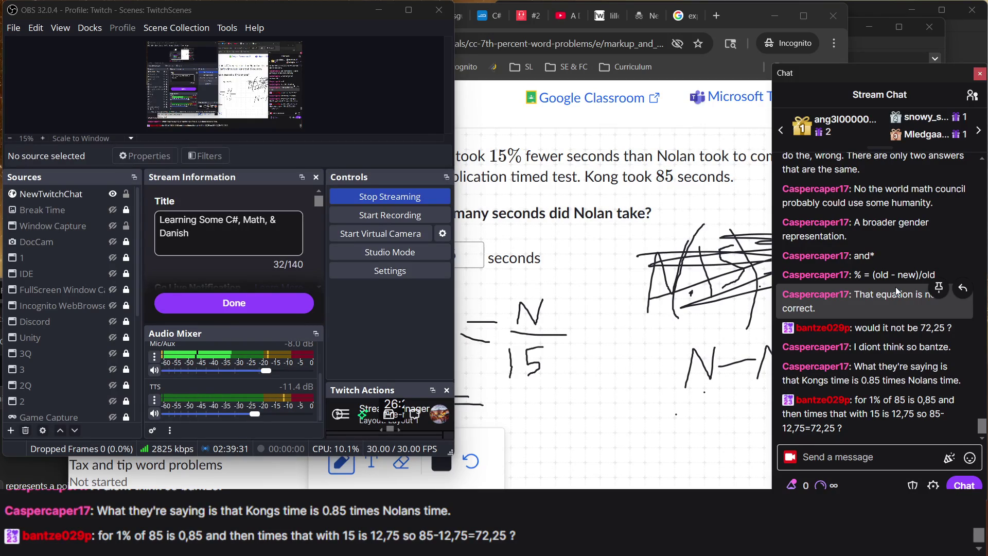
pyautogui.click(720, 338)
pyautogui.hscroll(2, 716, 341)
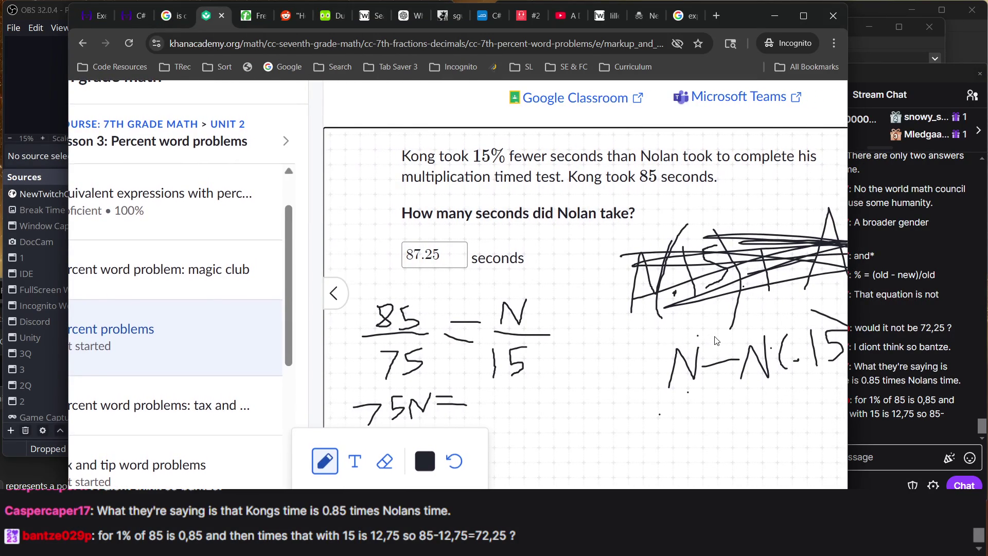
pyautogui.click(890, 327)
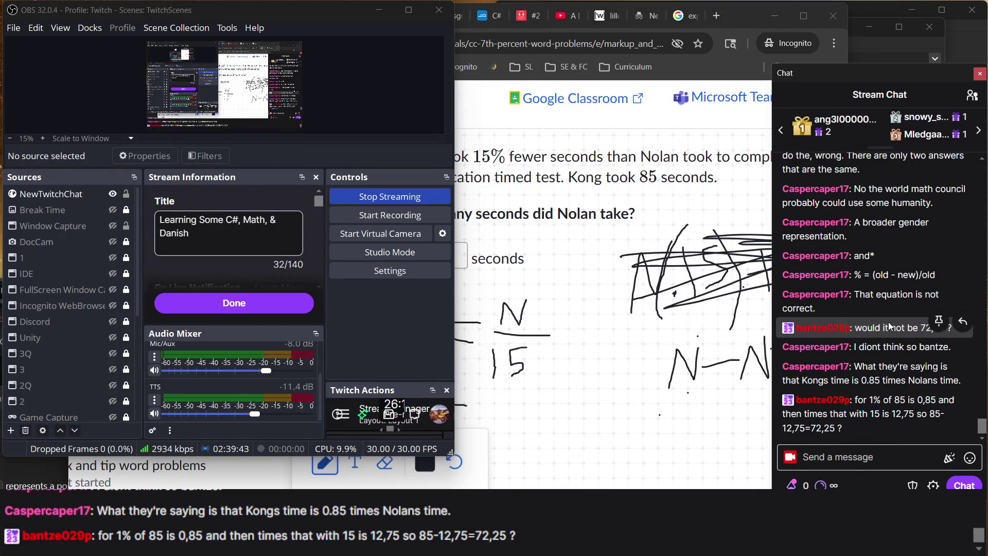
pyautogui.click(644, 236)
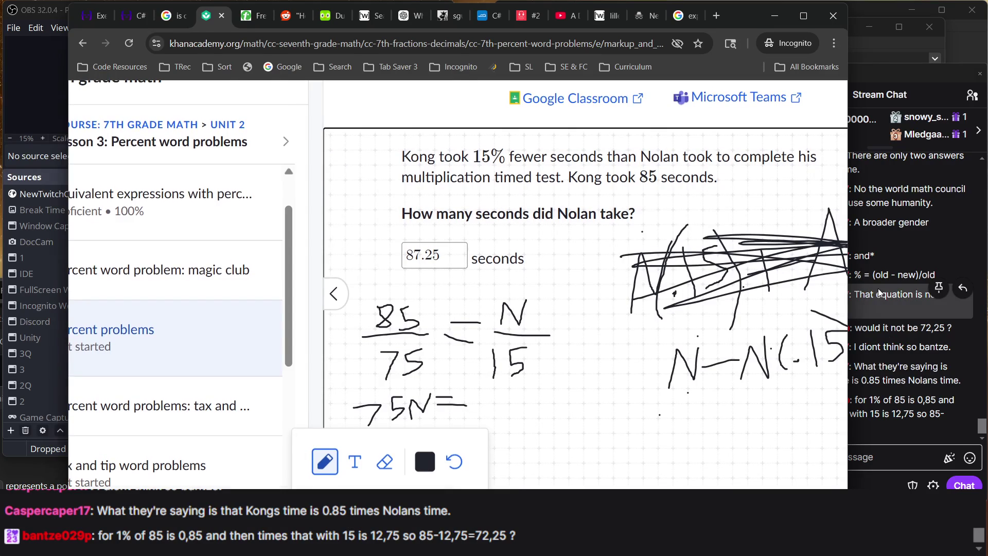
pyautogui.click(880, 292)
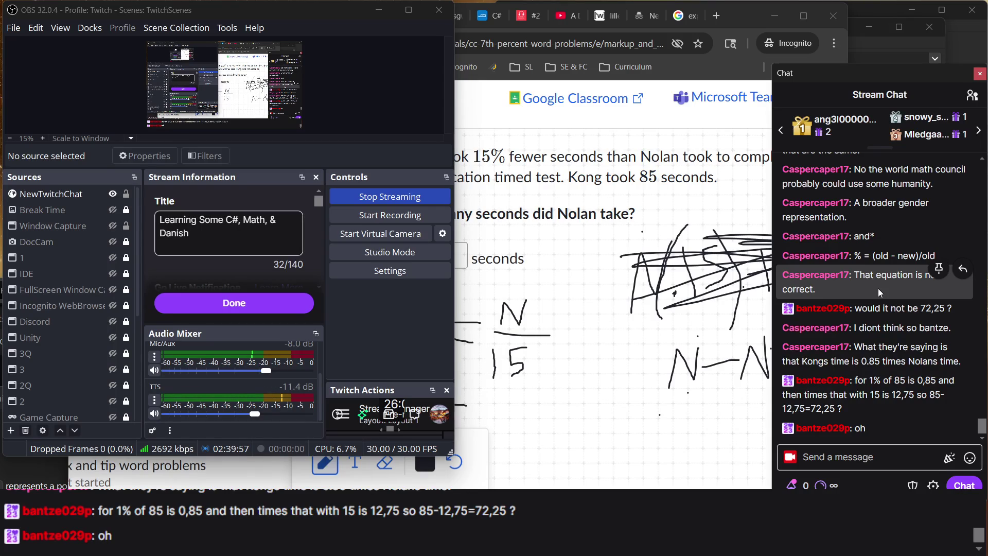
pyautogui.click(671, 354)
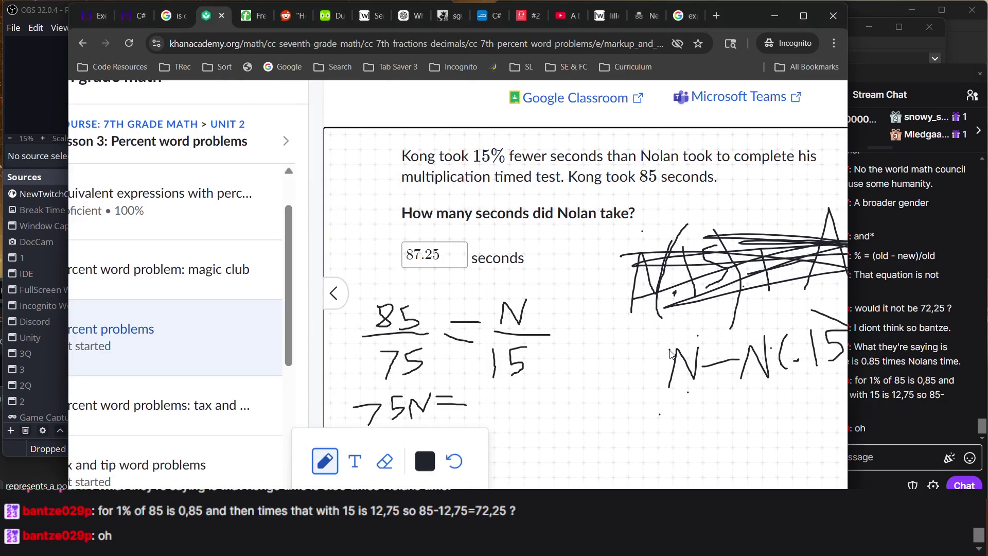
pyautogui.click(872, 316)
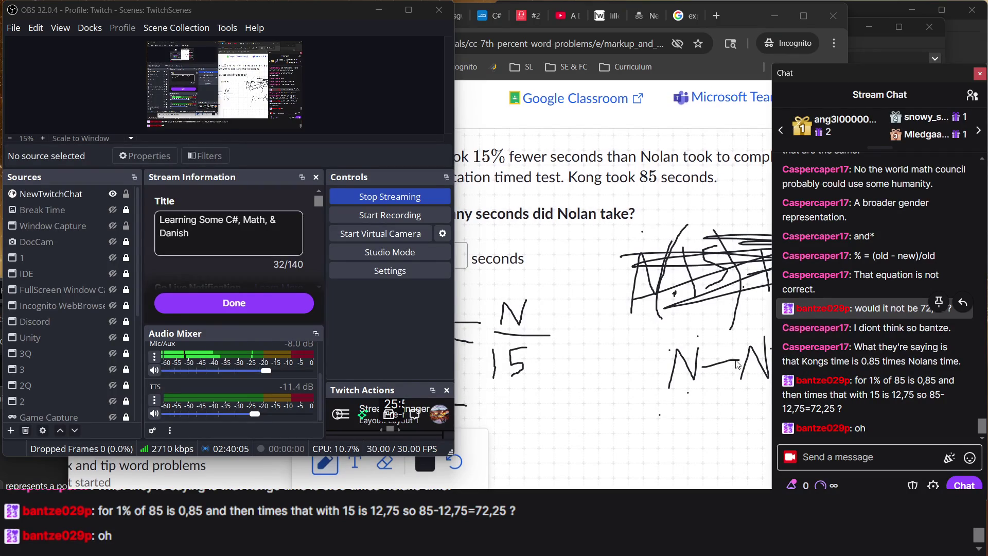
pyautogui.click(689, 326)
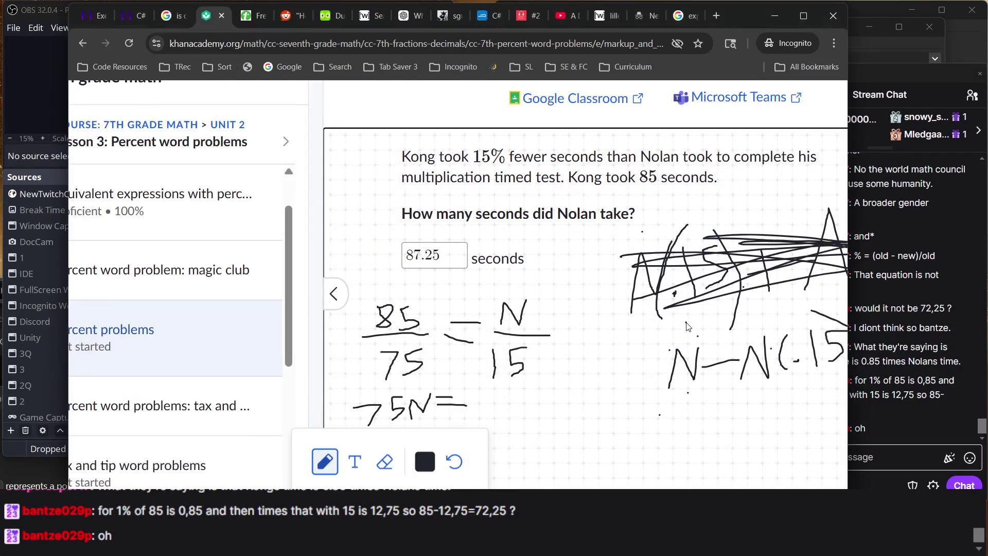
pyautogui.hscroll(3, 664, 351)
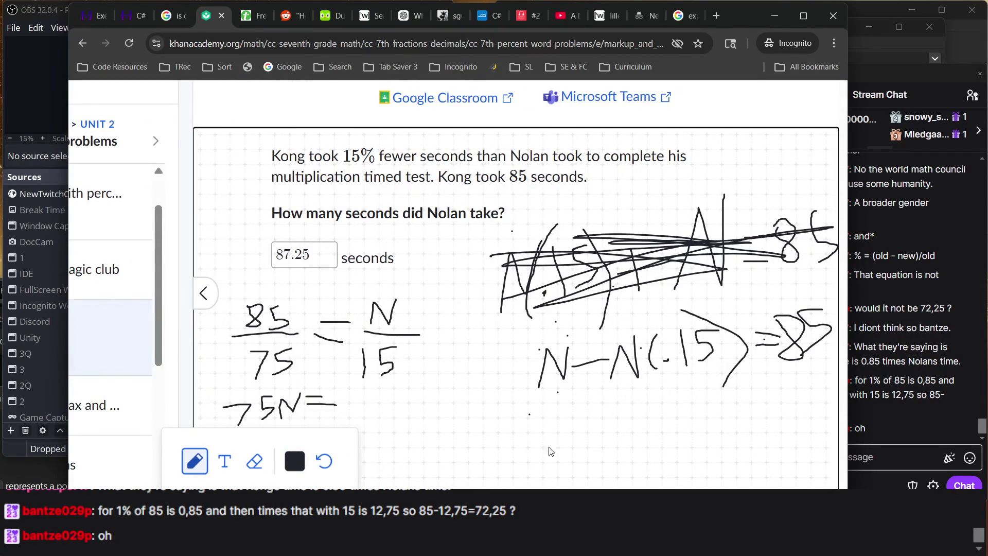
# - Write N·.85 = 85 beneath N − N(.15) = 85, pausing to check the stream chat
pyautogui.moveTo(520, 454)
pyautogui.mouseDown()
pyautogui.moveTo(534, 411)
pyautogui.moveTo(565, 410)
pyautogui.mouseUp()
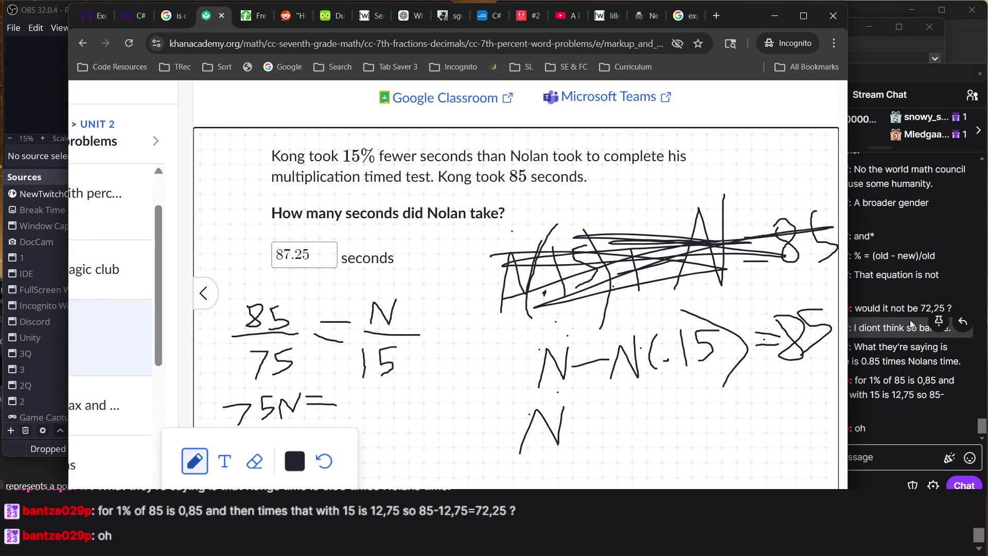
pyautogui.click(876, 328)
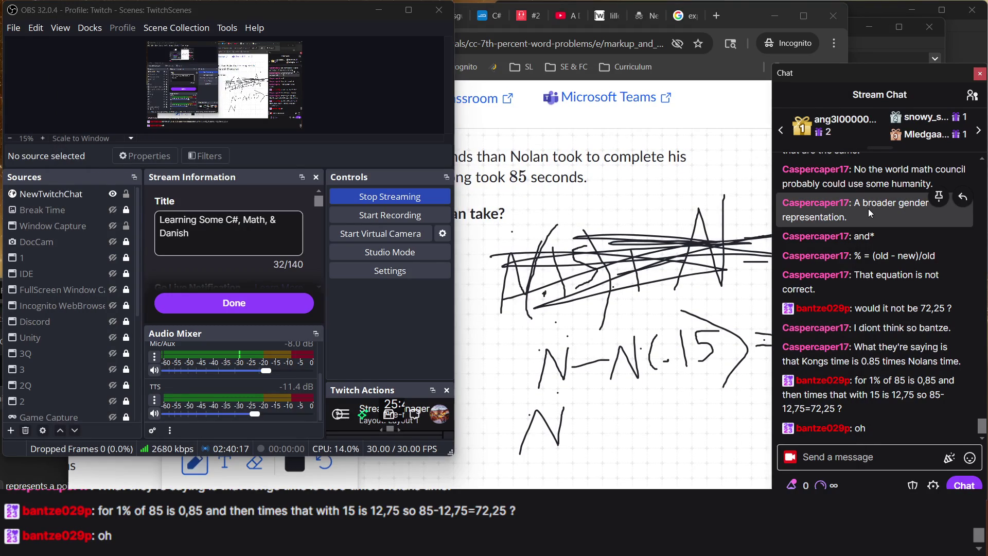
pyautogui.click(618, 433)
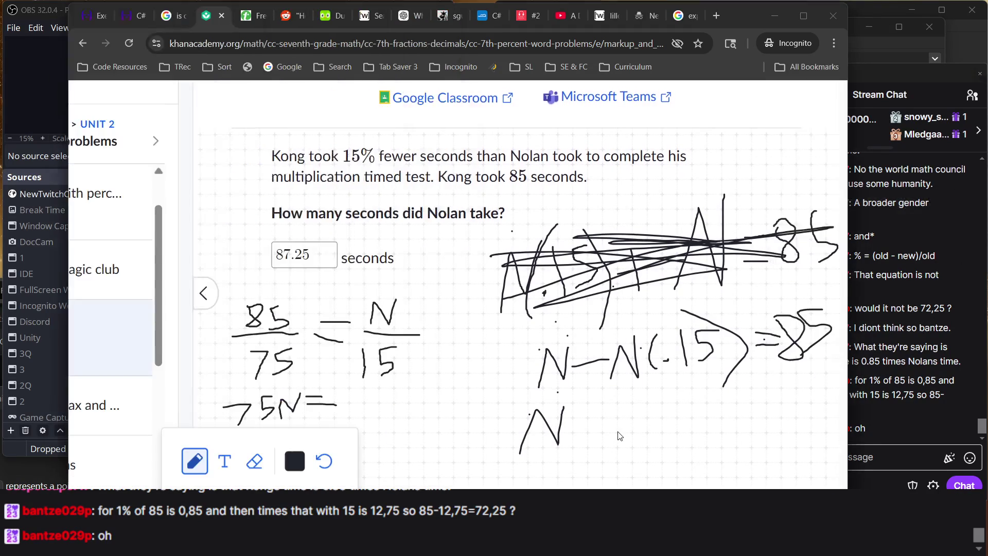
pyautogui.click(582, 437)
pyautogui.moveTo(587, 410)
pyautogui.mouseDown()
pyautogui.moveTo(597, 409)
pyautogui.moveTo(593, 442)
pyautogui.moveTo(616, 449)
pyautogui.moveTo(589, 426)
pyautogui.mouseUp()
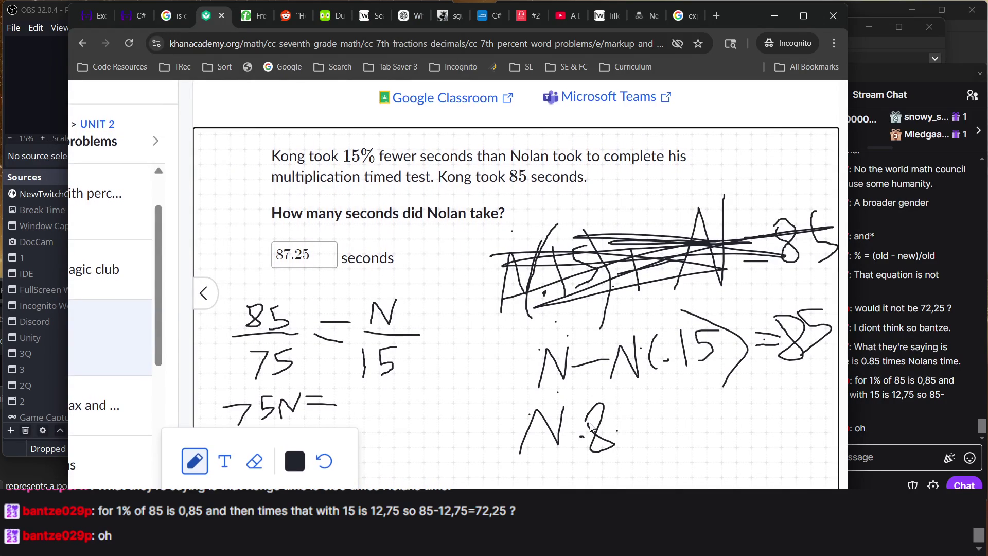
pyautogui.moveTo(645, 396)
pyautogui.mouseDown()
pyautogui.moveTo(619, 412)
pyautogui.moveTo(630, 438)
pyautogui.mouseUp()
pyautogui.moveTo(663, 409)
pyautogui.mouseDown()
pyautogui.moveTo(686, 405)
pyautogui.moveTo(717, 426)
pyautogui.mouseUp()
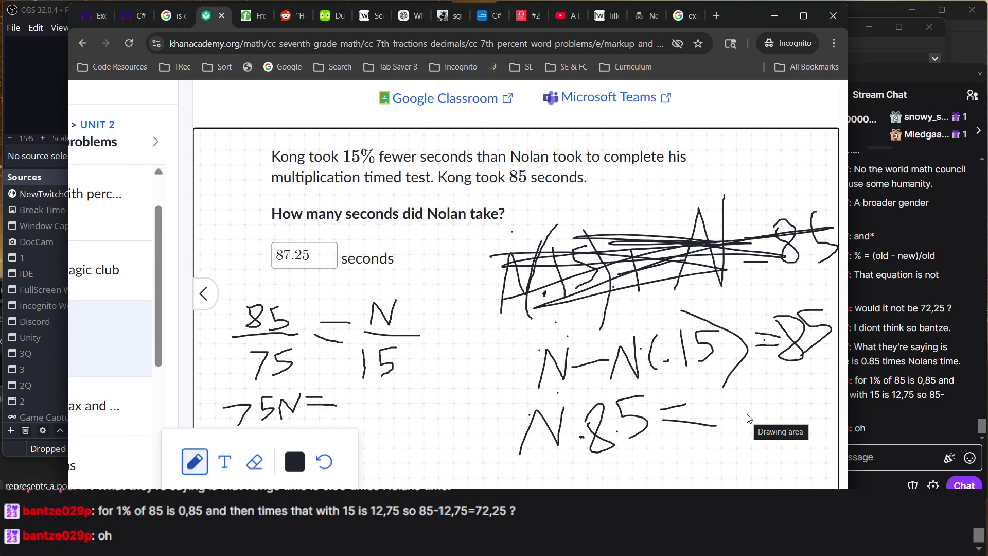
pyautogui.moveTo(719, 408)
pyautogui.mouseDown()
pyautogui.moveTo(751, 437)
pyautogui.moveTo(786, 447)
pyautogui.mouseUp()
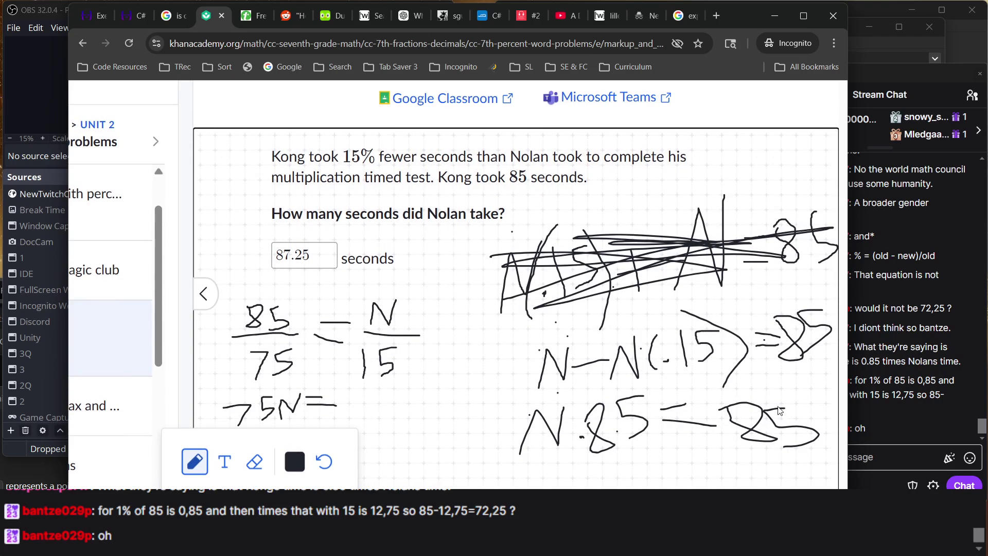
pyautogui.moveTo(778, 408); pyautogui.dragTo(819, 407)
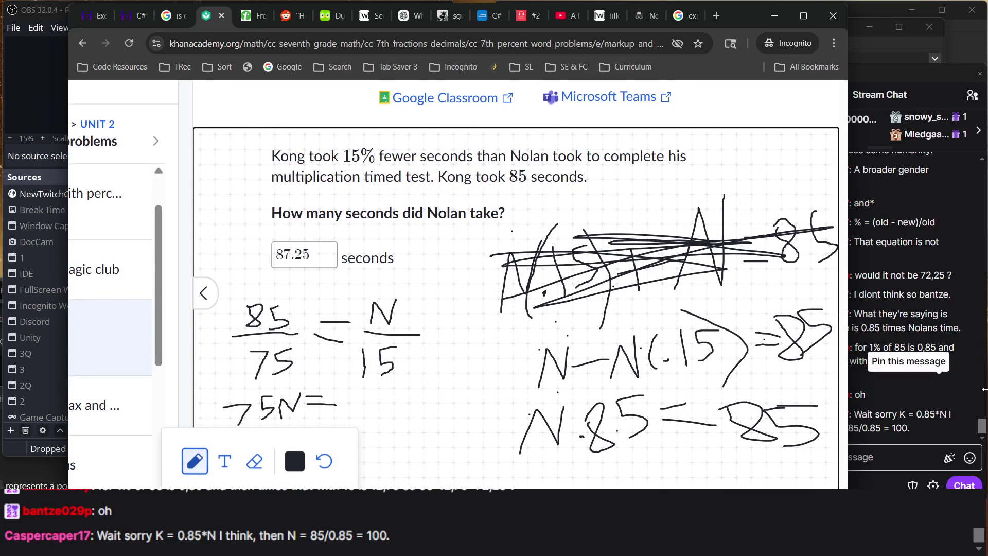
pyautogui.click(901, 355)
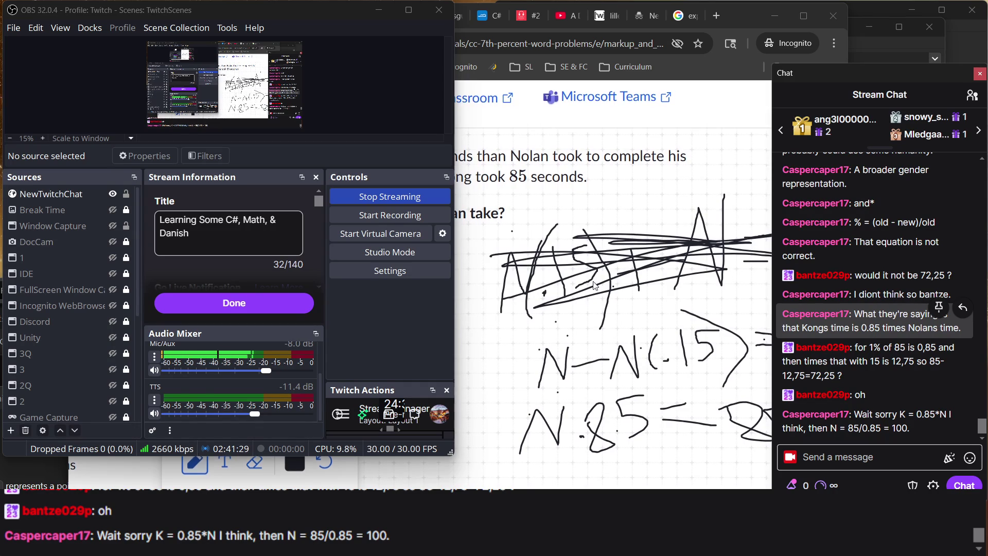
# - Return to the scratchpad and draw a curve beneath N − N(.15) = 85
pyautogui.click(566, 292)
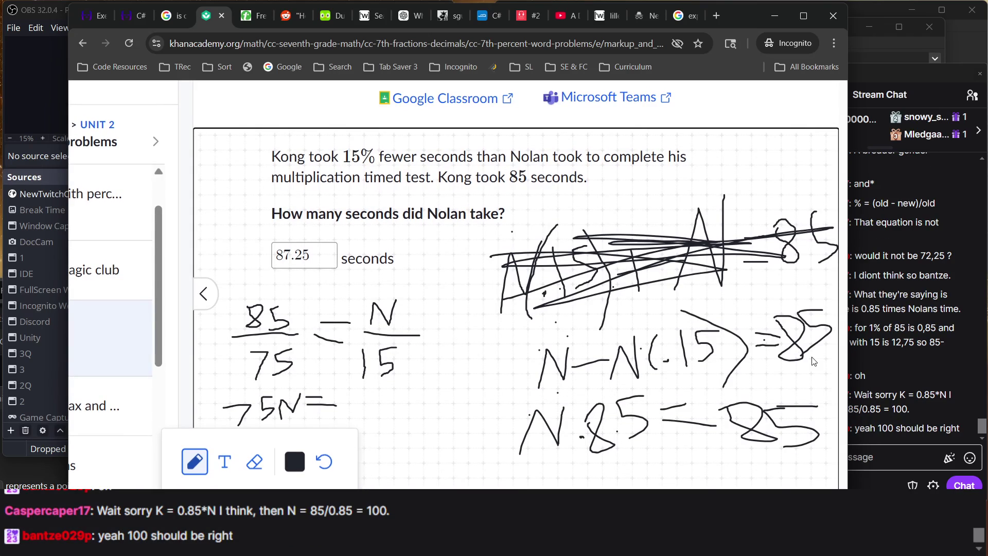
pyautogui.moveTo(798, 362)
pyautogui.mouseDown()
pyautogui.moveTo(586, 390)
pyautogui.moveTo(518, 386)
pyautogui.moveTo(513, 361)
pyautogui.mouseUp()
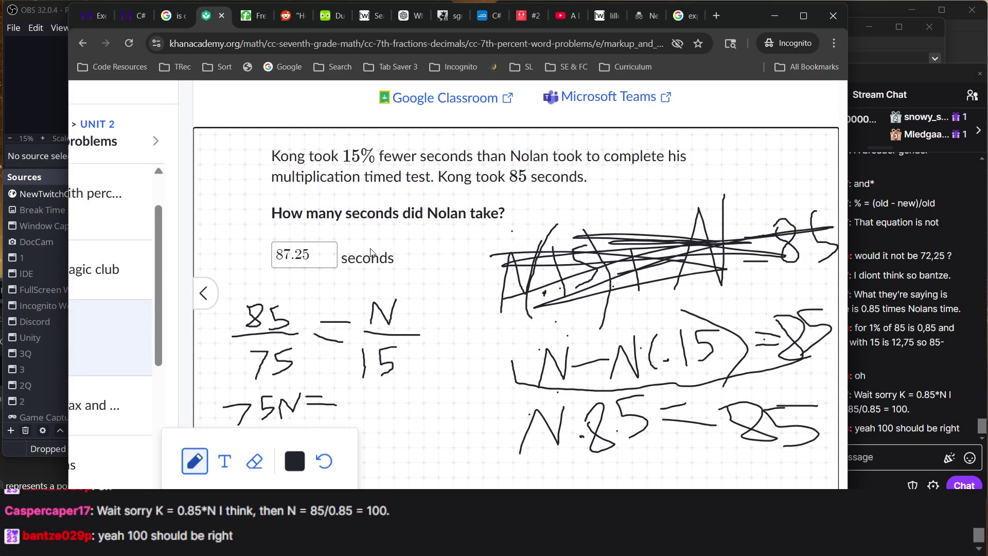
# - Change the answer from 87.25 to 100 seconds
pyautogui.click(223, 473)
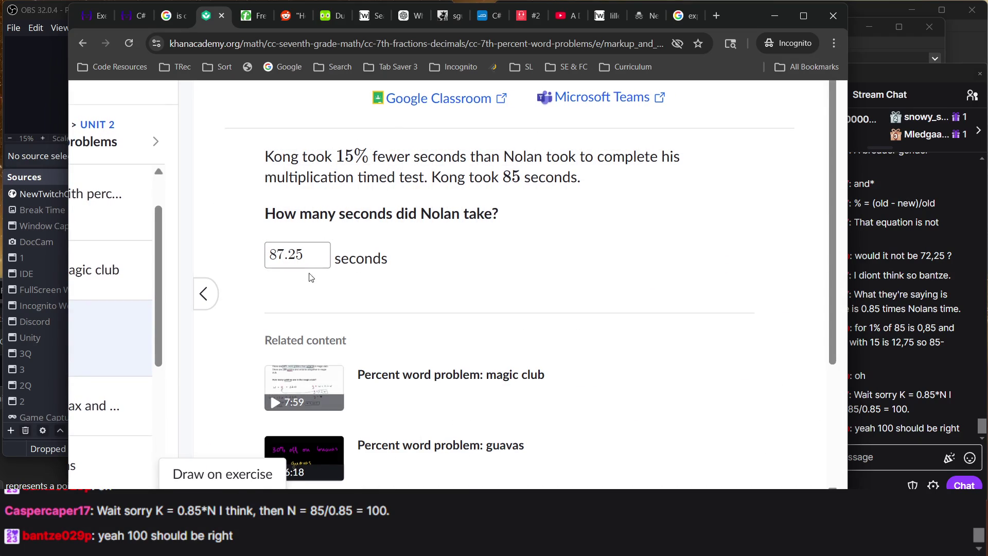
pyautogui.tripleClick(314, 253)
pyautogui.write('100')
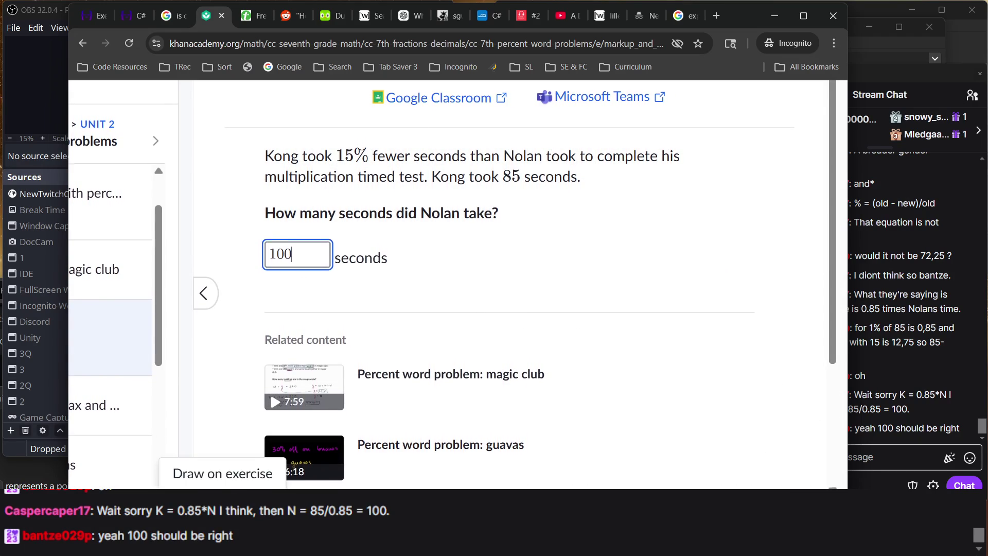
pyautogui.click(223, 473)
# - Circle the 85/75 = N/15 proportion work on the scratchpad
pyautogui.moveTo(384, 402); pyautogui.dragTo(368, 252)
pyautogui.moveTo(304, 280)
pyautogui.mouseDown()
pyautogui.moveTo(221, 373)
pyautogui.moveTo(232, 404)
pyautogui.moveTo(404, 389)
pyautogui.mouseUp()
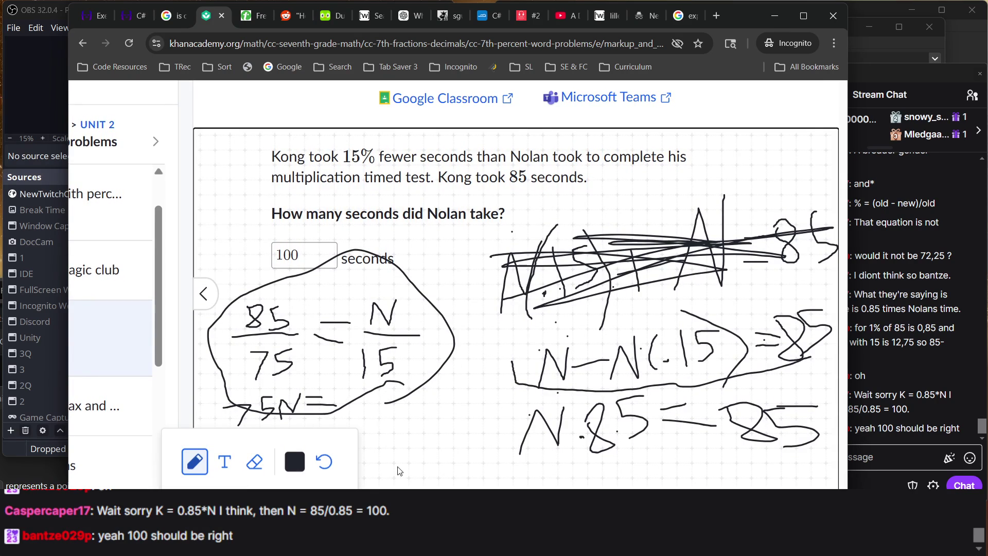
pyautogui.click(256, 474)
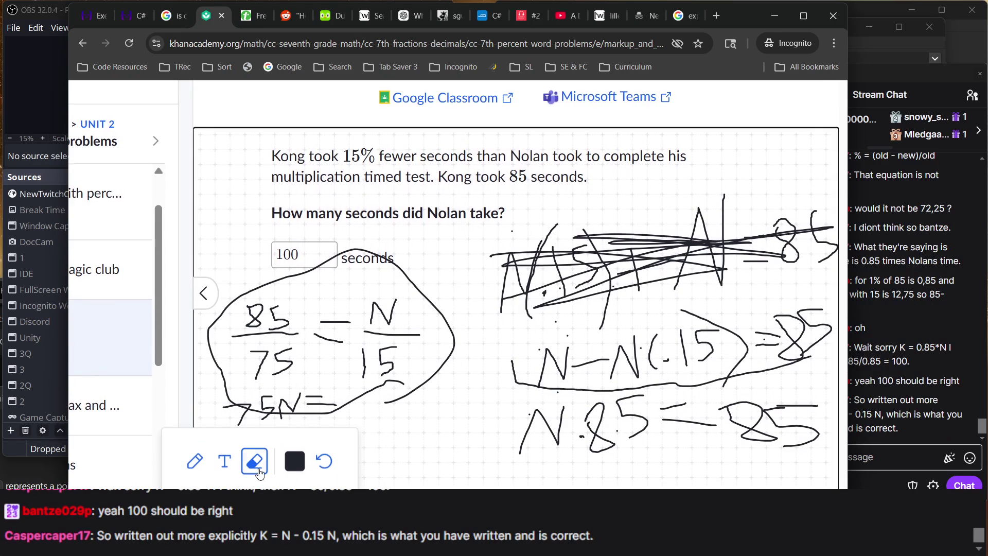
# - Erase the loop around the 85/75 = N/15 work and go back to the pen
pyautogui.click(436, 380)
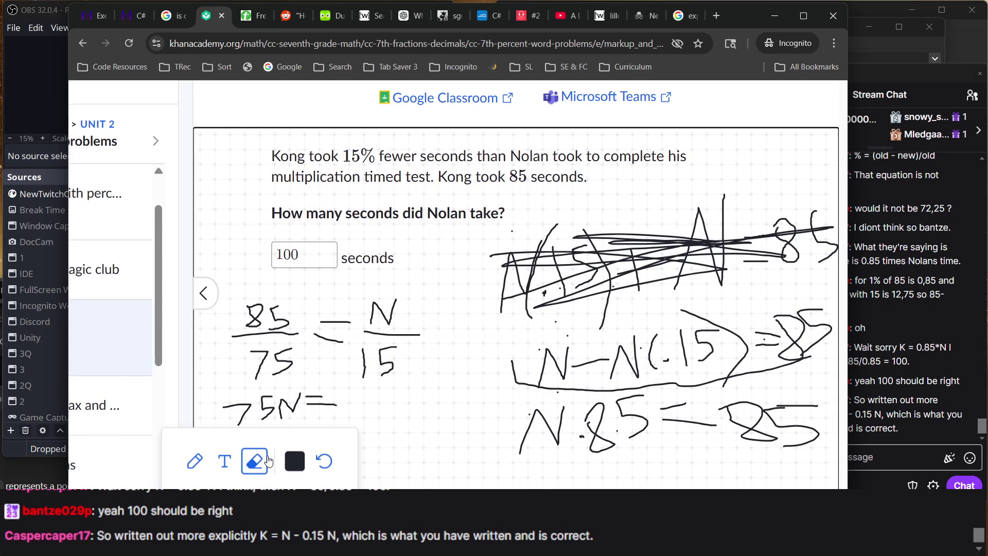
pyautogui.click(195, 461)
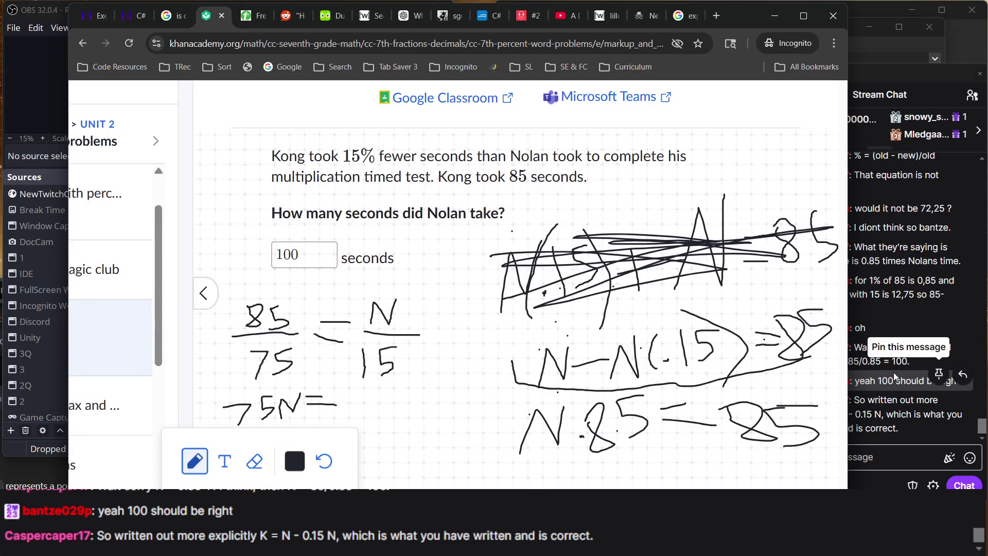
pyautogui.click(893, 372)
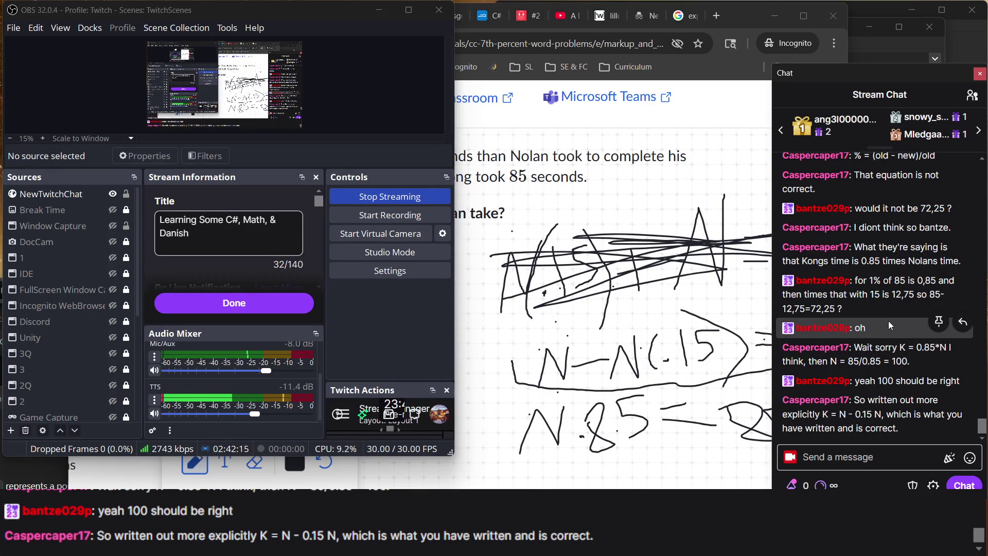
pyautogui.click(648, 461)
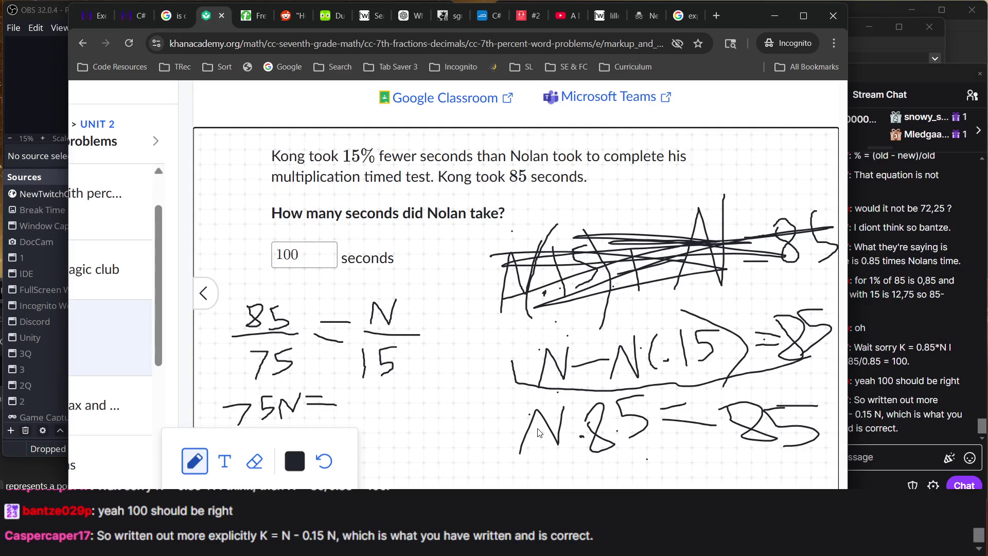
# - Draw arrows pointing at N − N(.15) = 85 and N·.85 = 85
pyautogui.moveTo(467, 384)
pyautogui.mouseDown()
pyautogui.moveTo(516, 361)
pyautogui.moveTo(519, 385)
pyautogui.moveTo(501, 340)
pyautogui.mouseUp()
pyautogui.moveTo(447, 452)
pyautogui.mouseDown()
pyautogui.moveTo(497, 455)
pyautogui.moveTo(489, 460)
pyautogui.mouseUp()
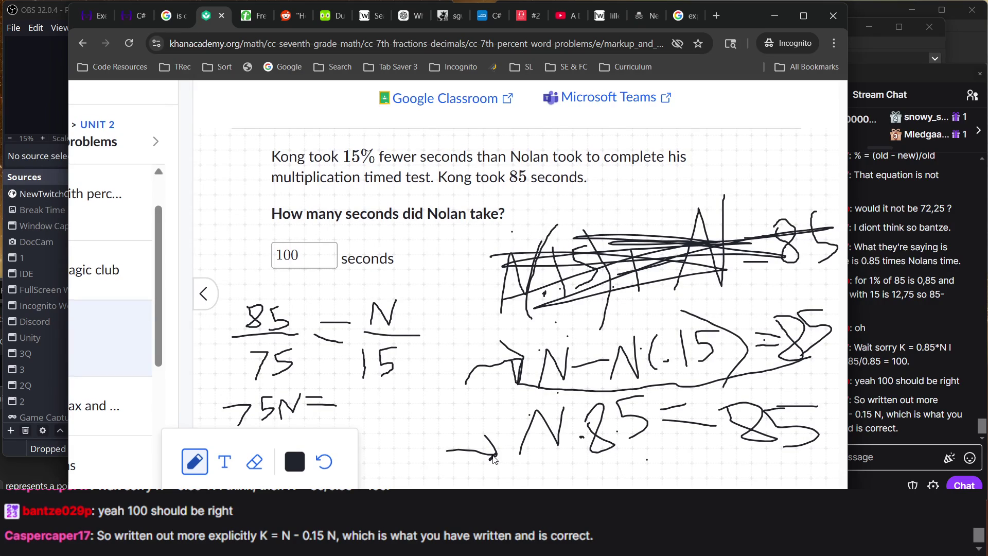
pyautogui.moveTo(495, 455); pyautogui.dragTo(466, 486)
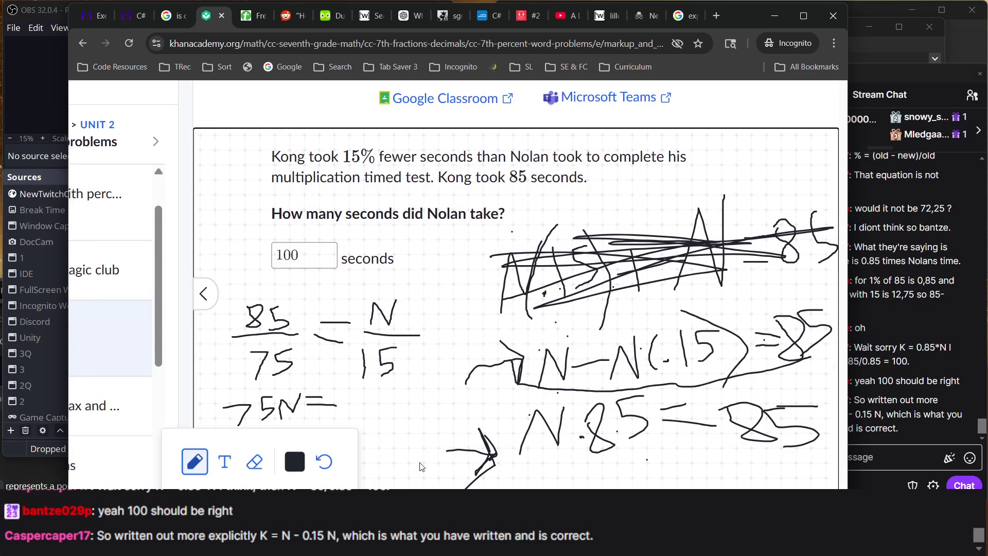
pyautogui.moveTo(413, 459); pyautogui.dragTo(498, 454)
pyautogui.moveTo(474, 379); pyautogui.dragTo(522, 360)
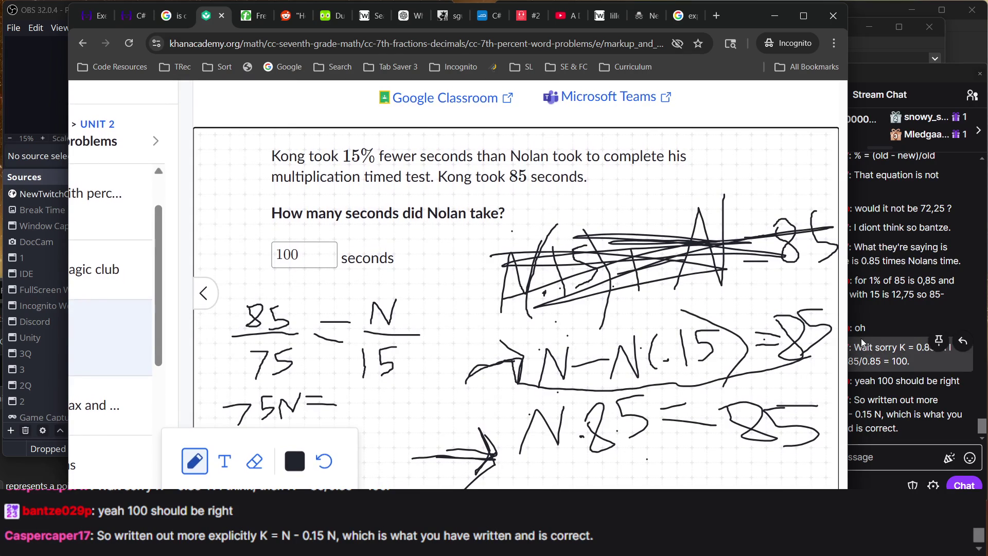
pyautogui.click(861, 337)
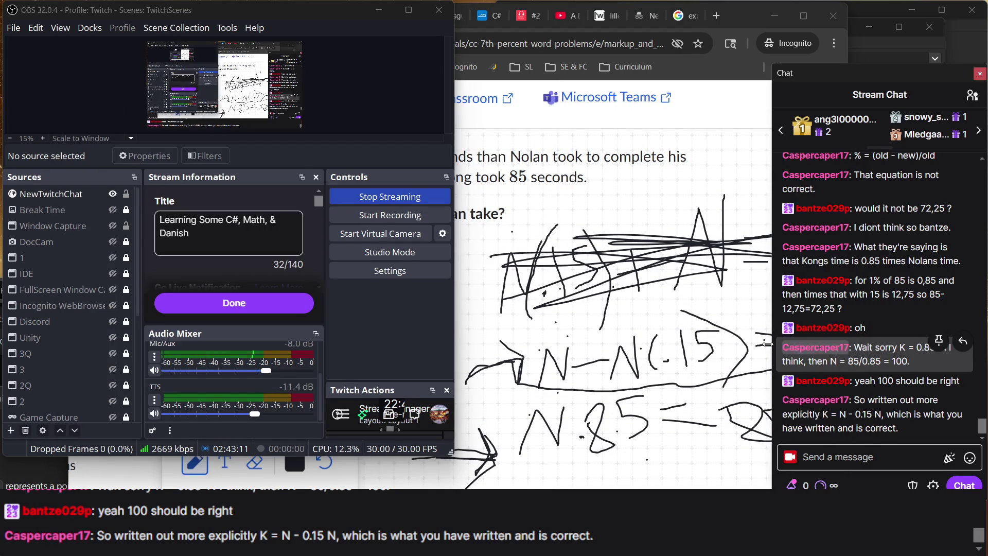
pyautogui.click(260, 470)
pyautogui.click(258, 466)
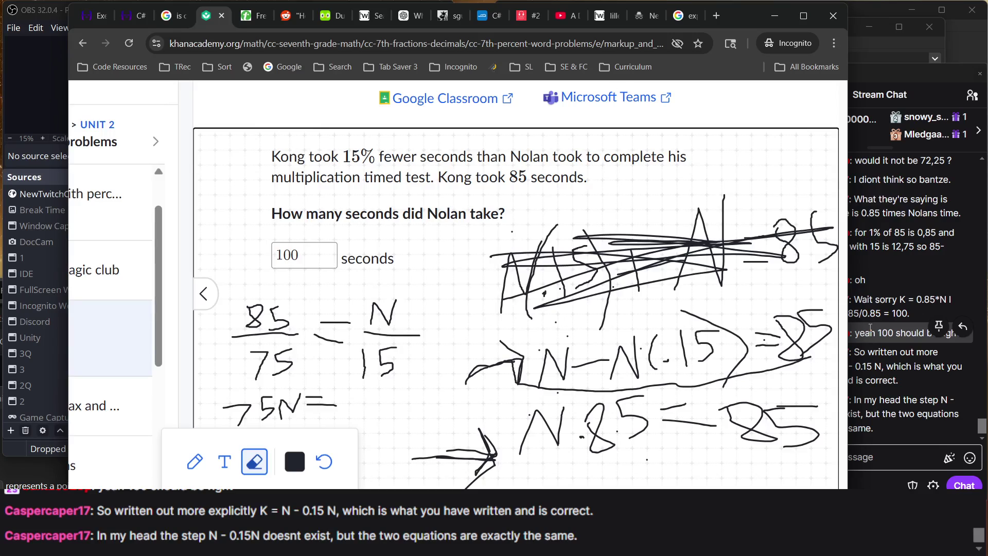
pyautogui.click(871, 328)
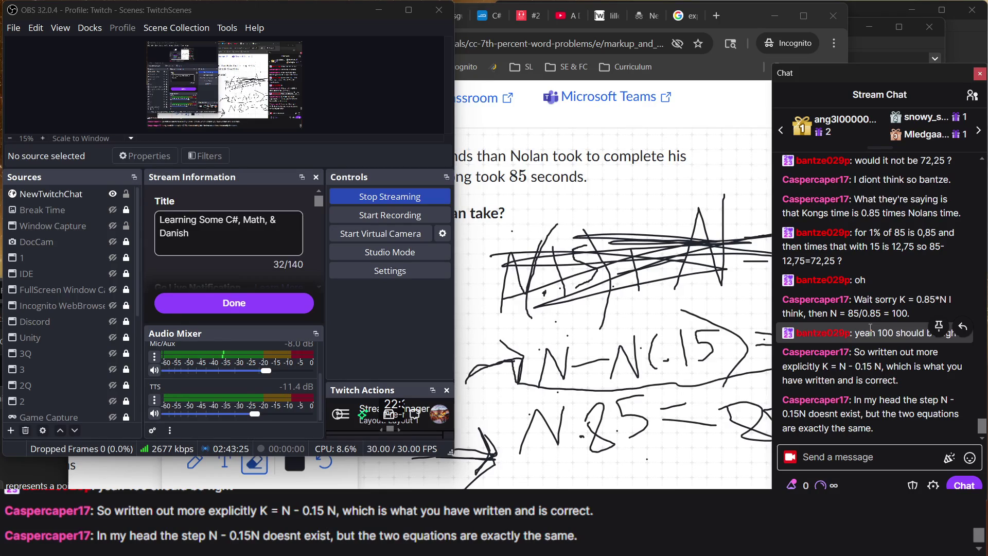
# - Erase the crossed-out work and the bracket stroke at the top of the scratchpad
pyautogui.click(620, 294)
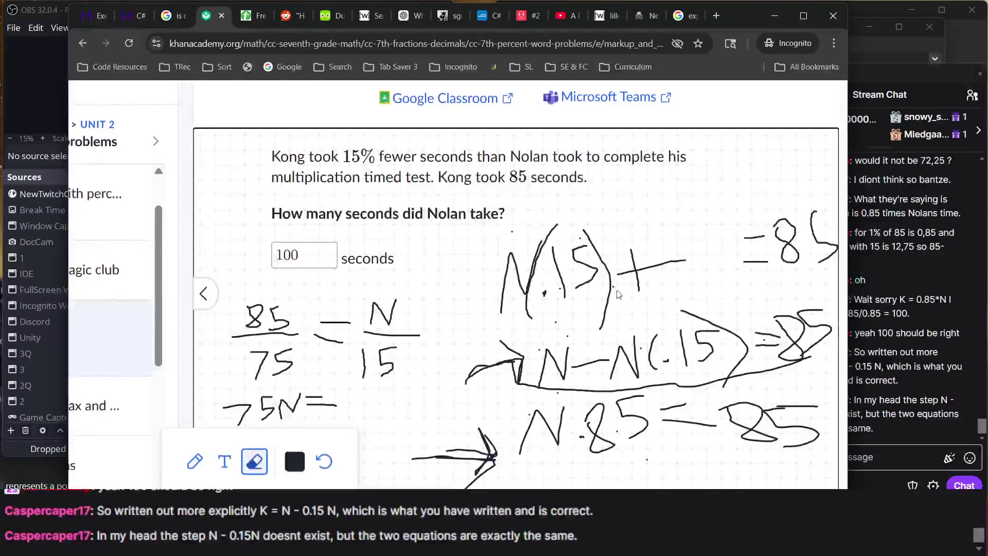
pyautogui.moveTo(472, 235)
pyautogui.mouseDown()
pyautogui.moveTo(741, 239)
pyautogui.moveTo(806, 269)
pyautogui.mouseUp()
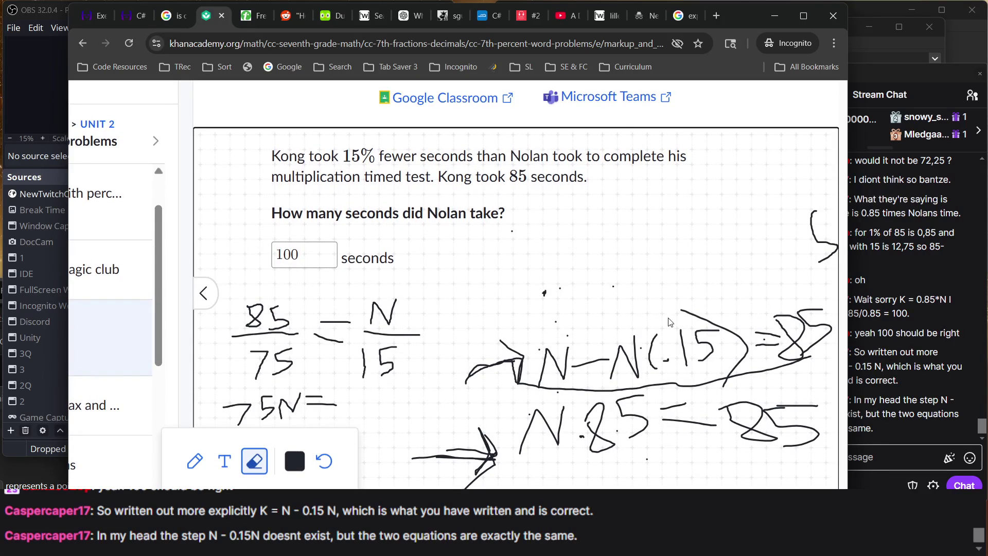
pyautogui.moveTo(755, 199)
pyautogui.mouseDown()
pyautogui.moveTo(845, 260)
pyautogui.moveTo(804, 247)
pyautogui.moveTo(839, 280)
pyautogui.mouseUp()
pyautogui.click(900, 353)
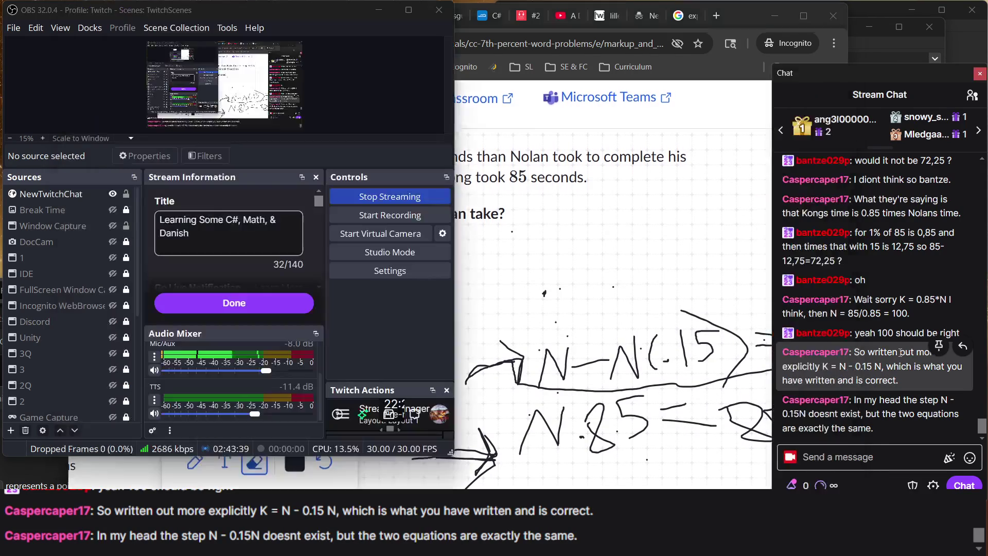
pyautogui.click(657, 259)
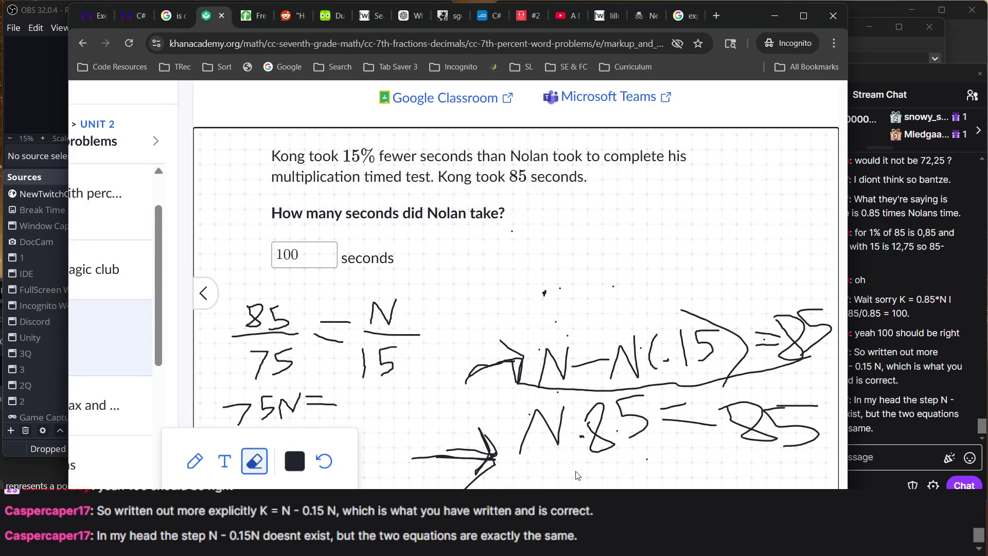
# - Erase the 85/75 = N/15 proportion, leftover dash, stray 7 and dots, then reselect the pen
pyautogui.moveTo(520, 481)
pyautogui.mouseDown()
pyautogui.moveTo(799, 419)
pyautogui.moveTo(820, 396)
pyautogui.mouseUp()
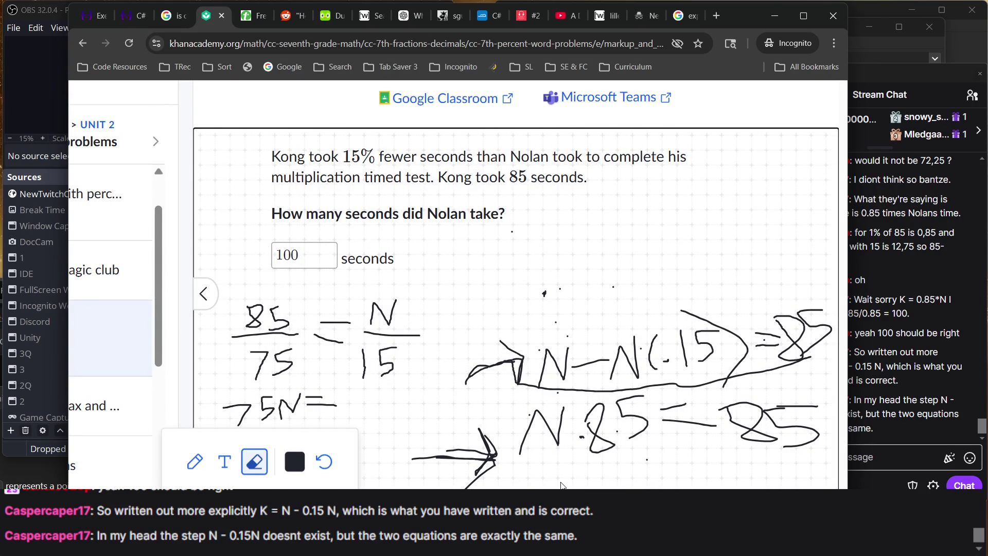
pyautogui.moveTo(440, 283)
pyautogui.mouseDown()
pyautogui.moveTo(179, 417)
pyautogui.moveTo(215, 383)
pyautogui.moveTo(222, 409)
pyautogui.mouseUp()
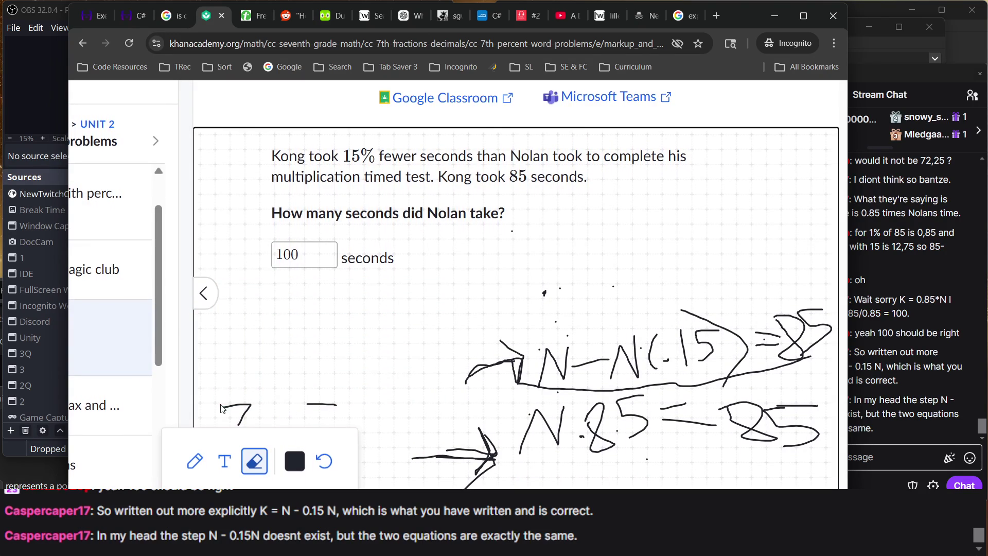
pyautogui.moveTo(260, 346); pyautogui.dragTo(370, 431)
pyautogui.moveTo(221, 366); pyautogui.dragTo(229, 443)
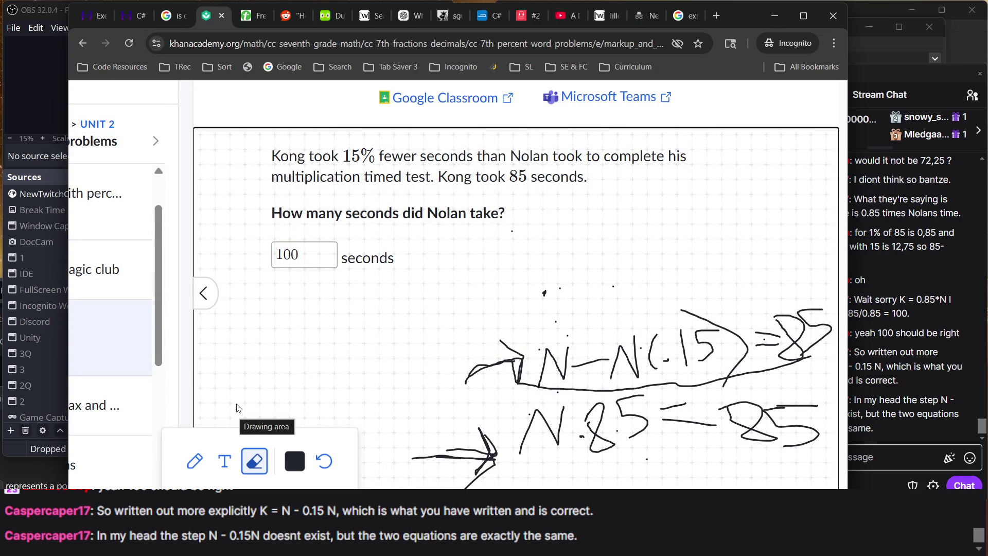
pyautogui.click(875, 365)
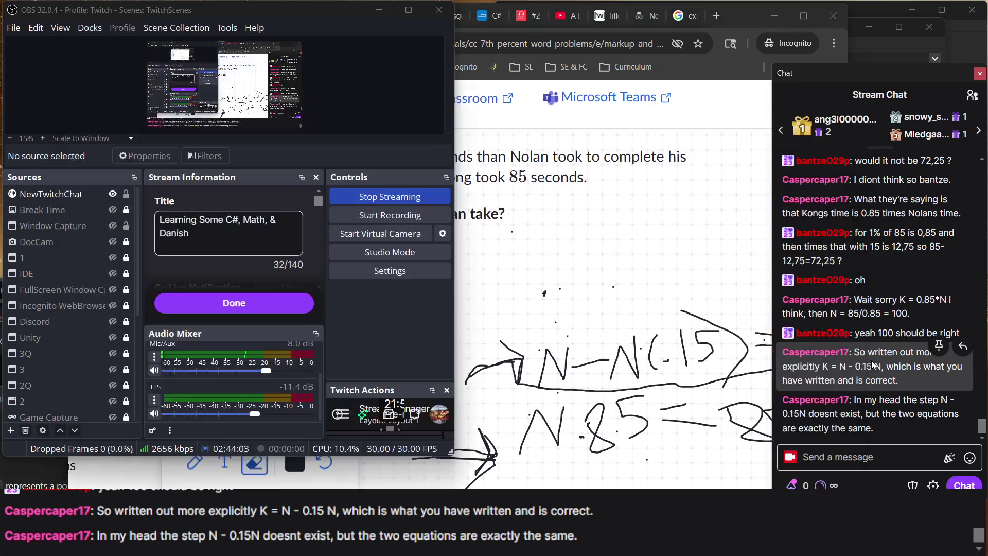
pyautogui.click(571, 211)
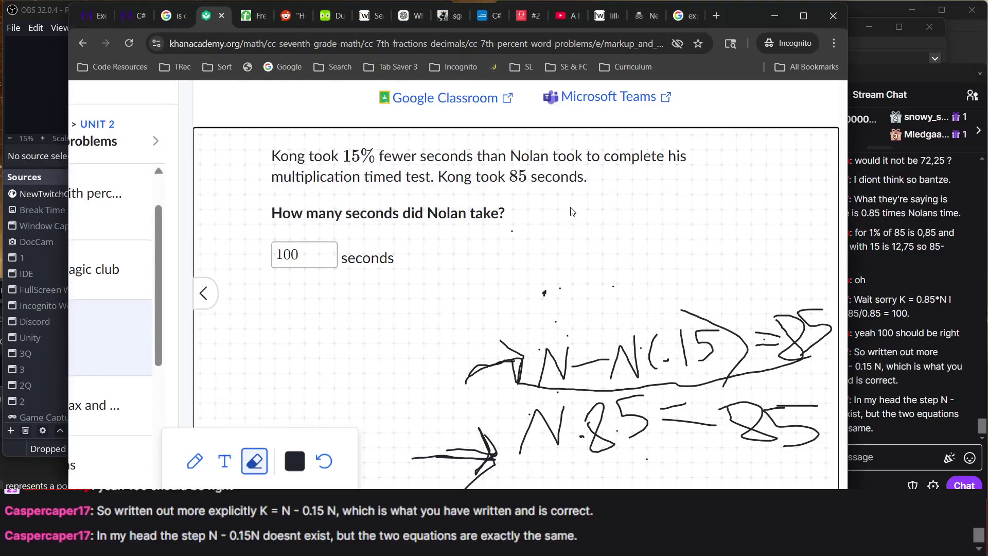
pyautogui.moveTo(508, 263); pyautogui.dragTo(606, 298)
pyautogui.click(196, 461)
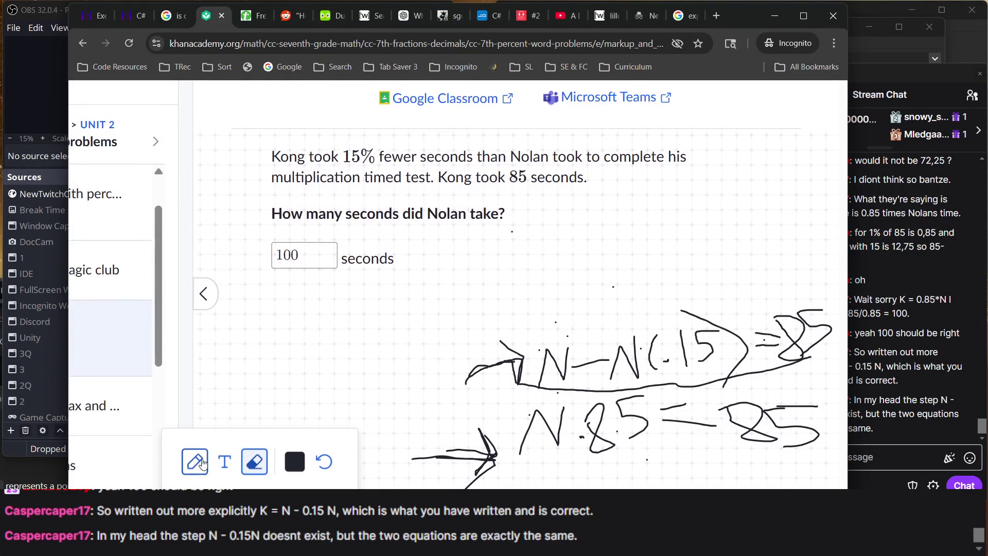
# - Reopen the scratchpad with N − N(.15) = 85 and N·.85 = 85 in front of the chat
pyautogui.click(869, 386)
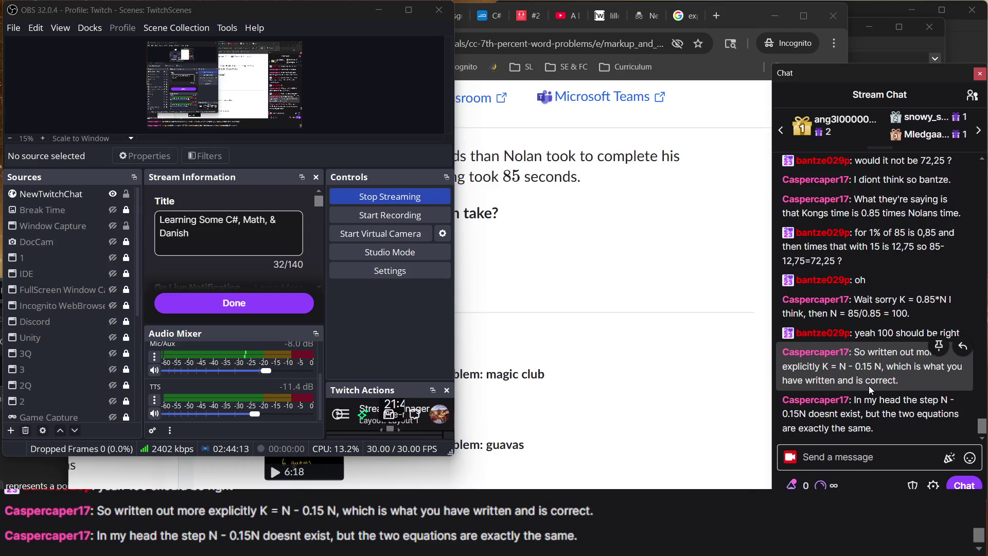
pyautogui.click(608, 399)
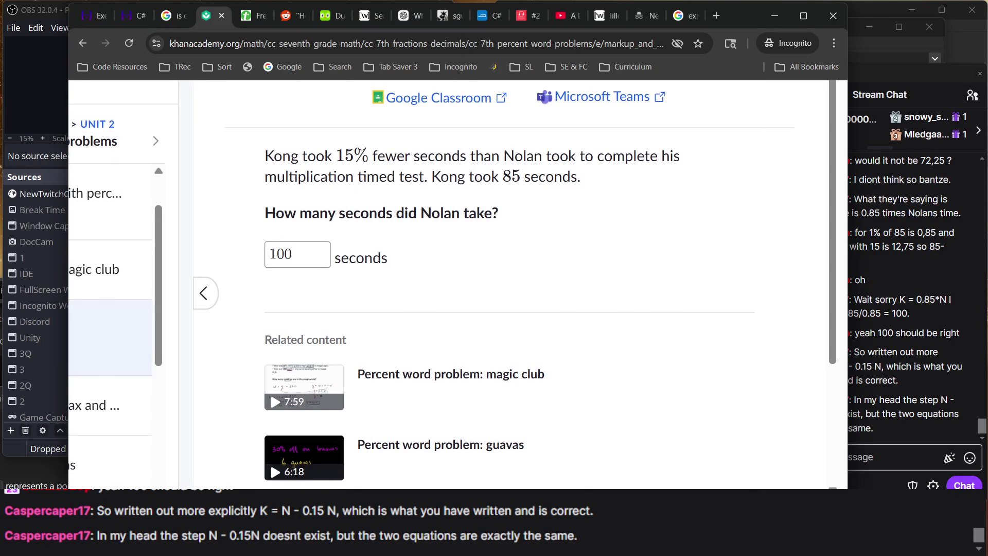
pyautogui.click(222, 492)
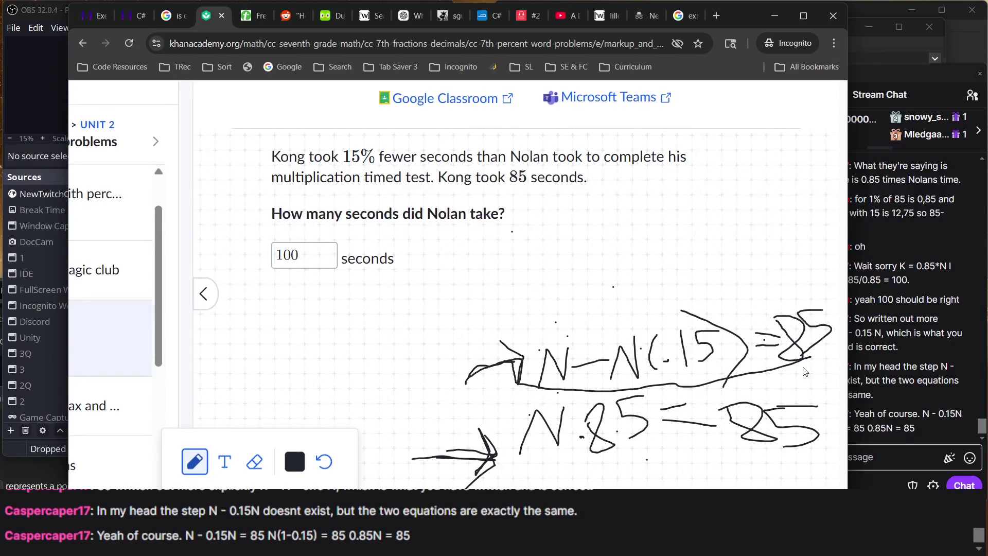
pyautogui.click(882, 368)
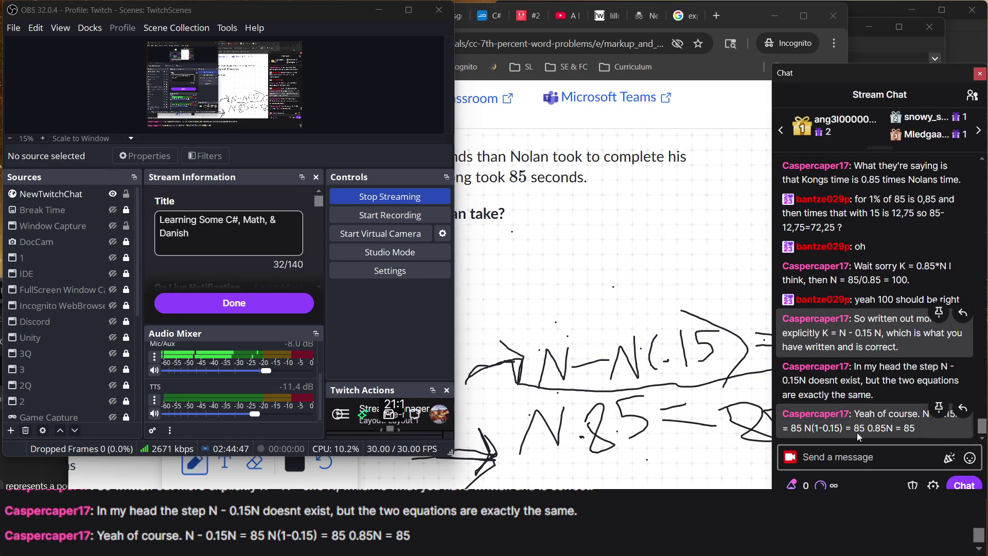
pyautogui.click(613, 398)
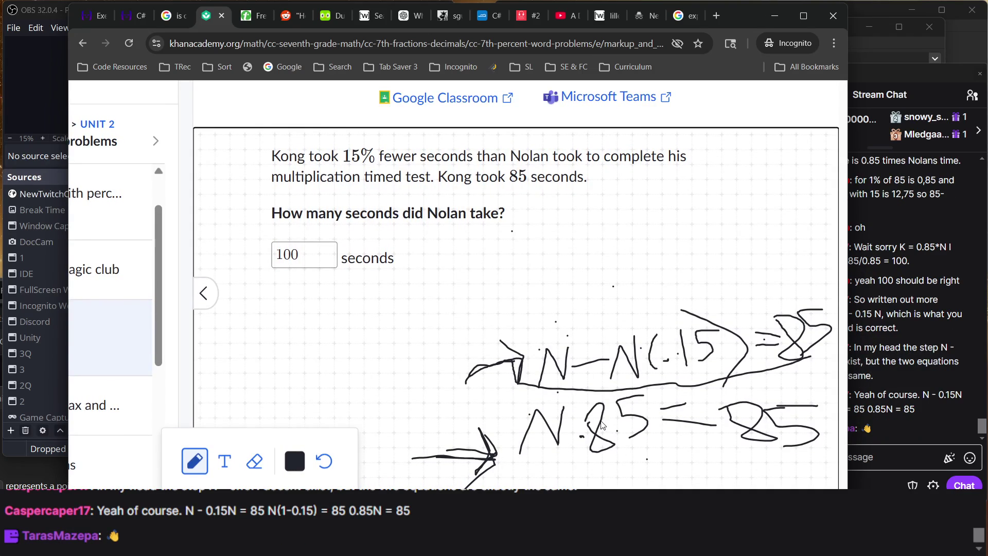
pyautogui.click(893, 347)
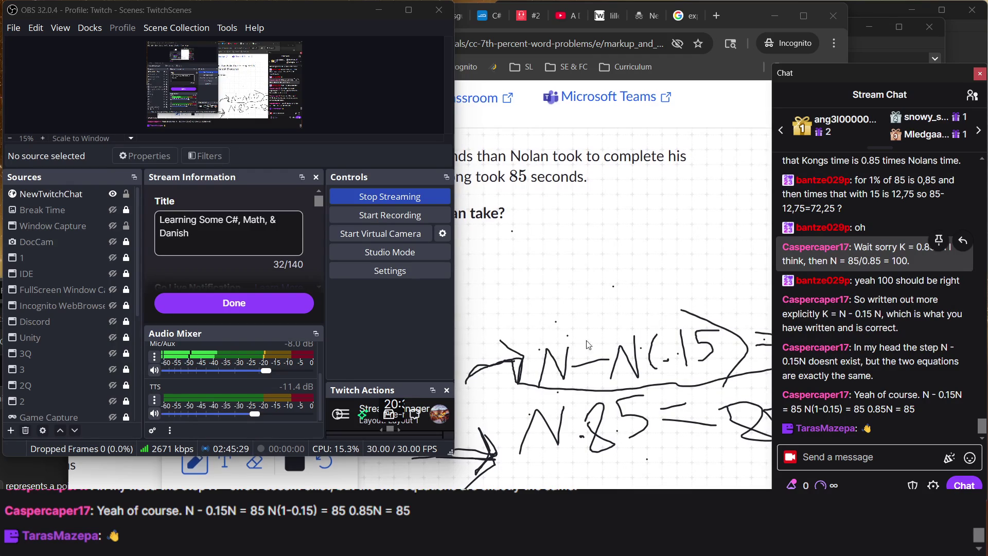
pyautogui.click(577, 296)
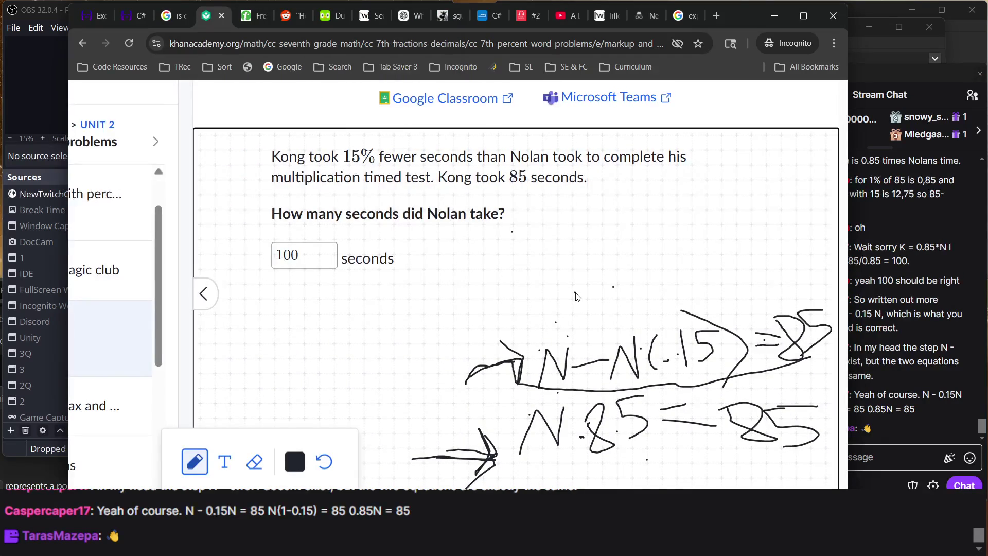
pyautogui.scroll(3, 576, 296)
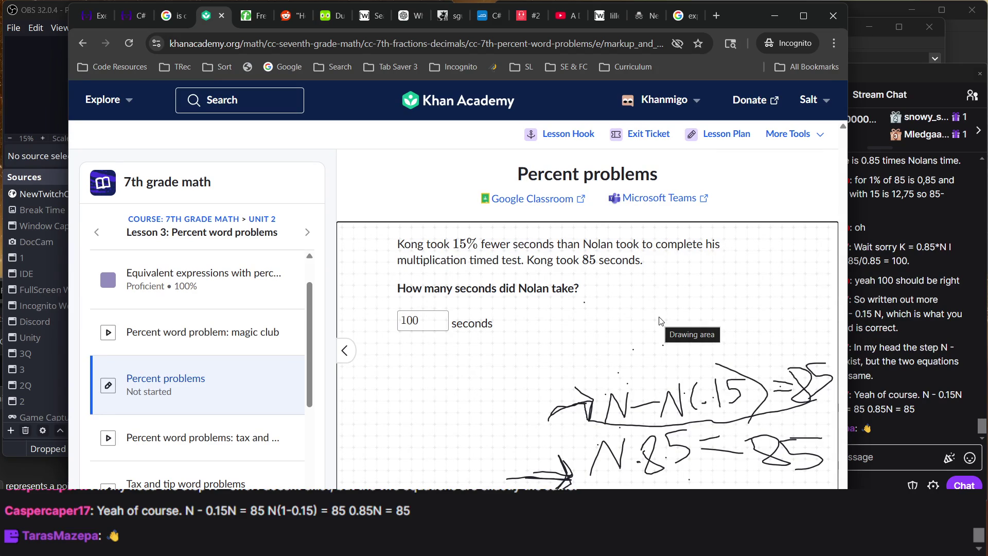
# - Glance at the stream chat and return to the Kong and Nolan scratchpad
pyautogui.scroll(5, 661, 321)
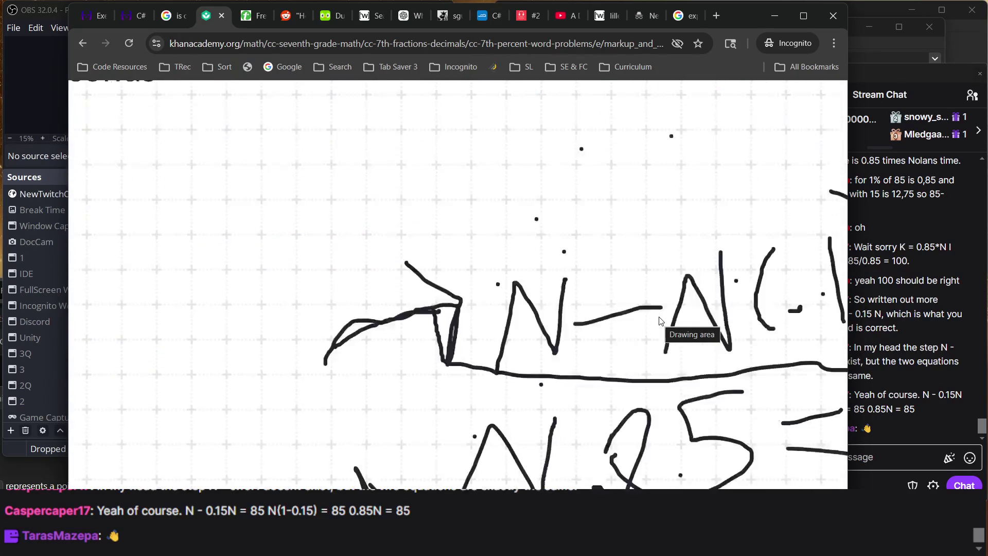
pyautogui.scroll(-2, 661, 321)
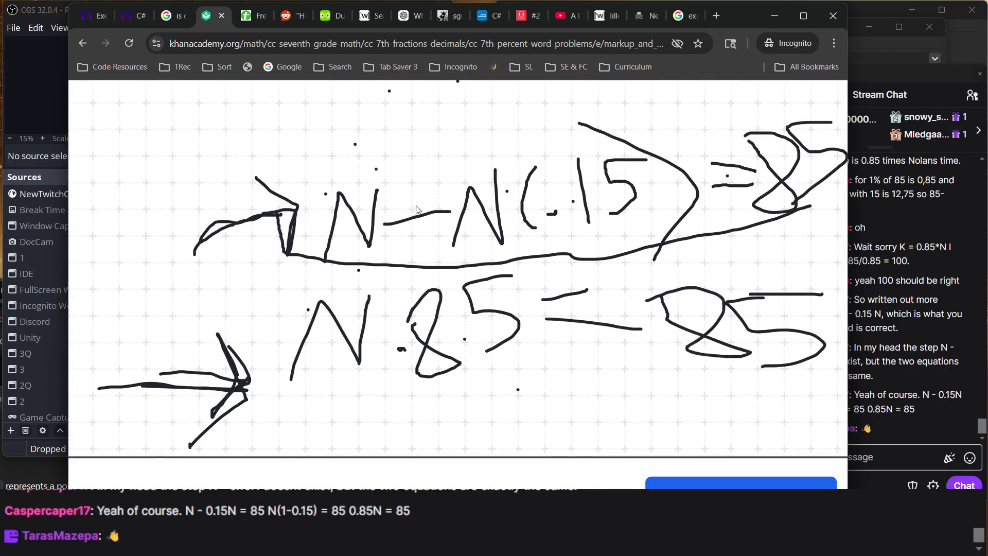
pyautogui.click(866, 349)
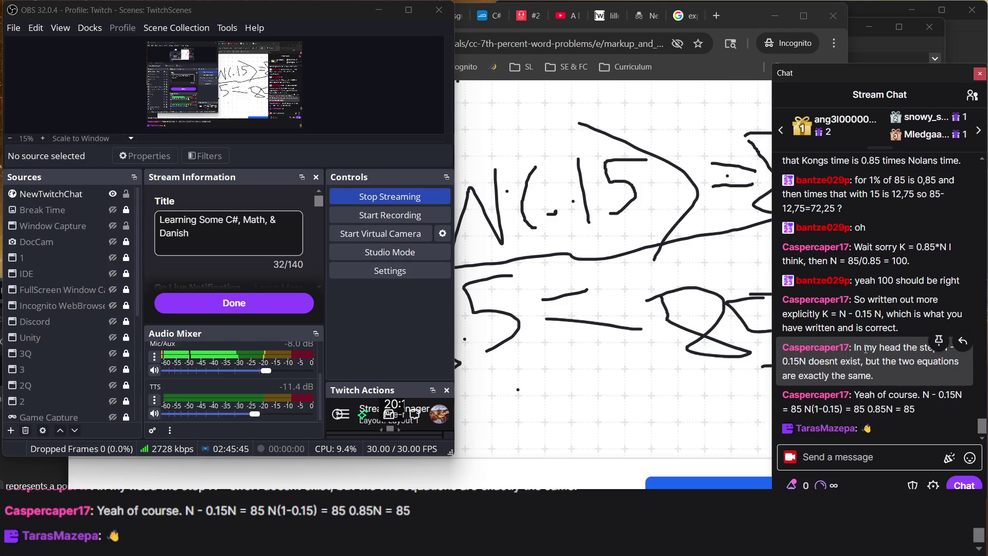
pyautogui.click(589, 372)
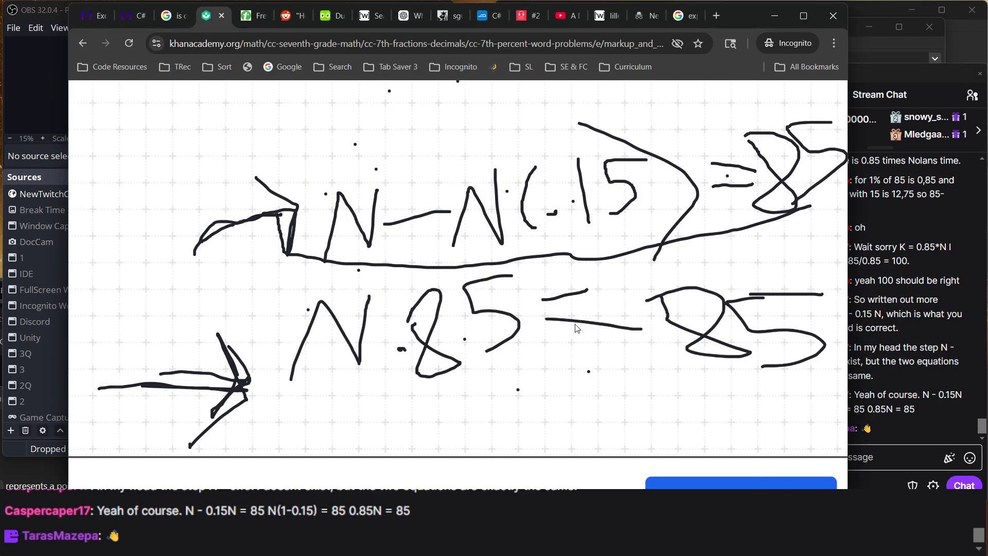
pyautogui.hscroll(2, 439, 237)
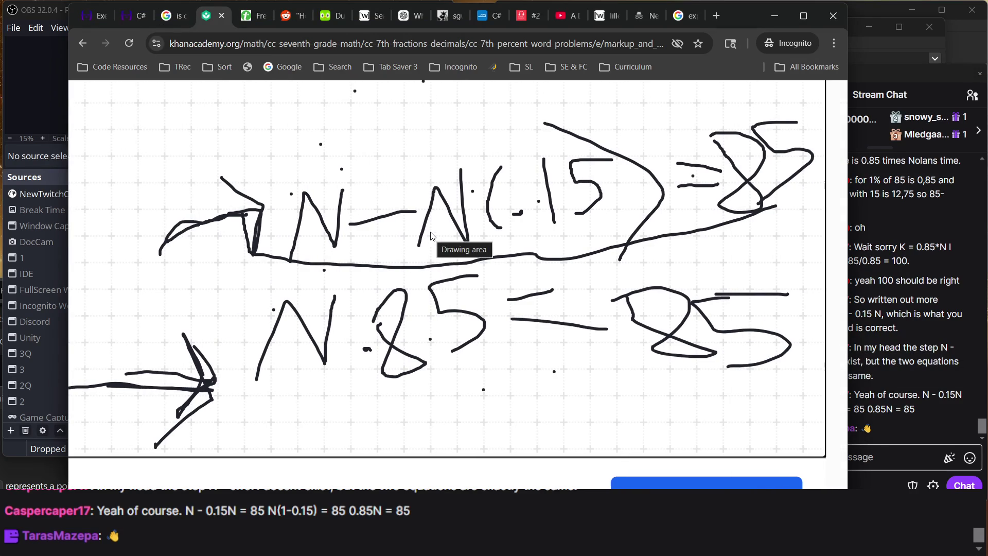
pyautogui.scroll(-5, 260, 412)
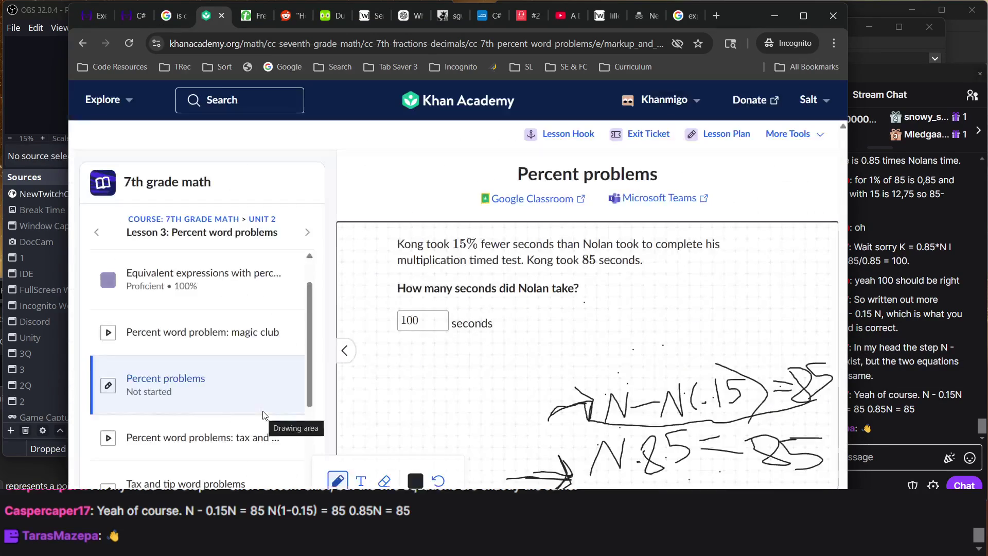
# - Erase the stray dots above the equations and between N and 85, then return to drawing
pyautogui.click(384, 481)
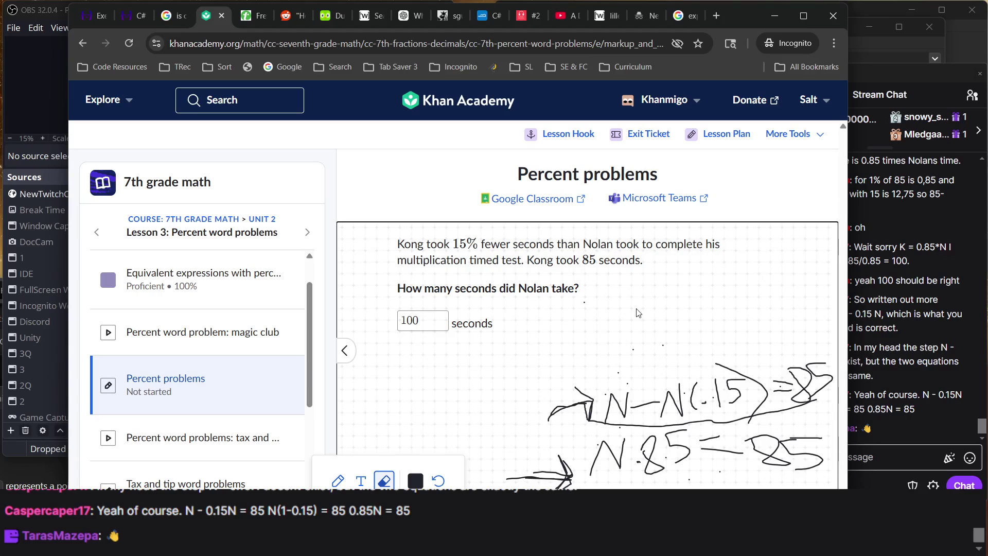
pyautogui.moveTo(544, 286)
pyautogui.mouseDown()
pyautogui.moveTo(728, 366)
pyautogui.moveTo(702, 381)
pyautogui.mouseUp()
pyautogui.scroll(5, 563, 455)
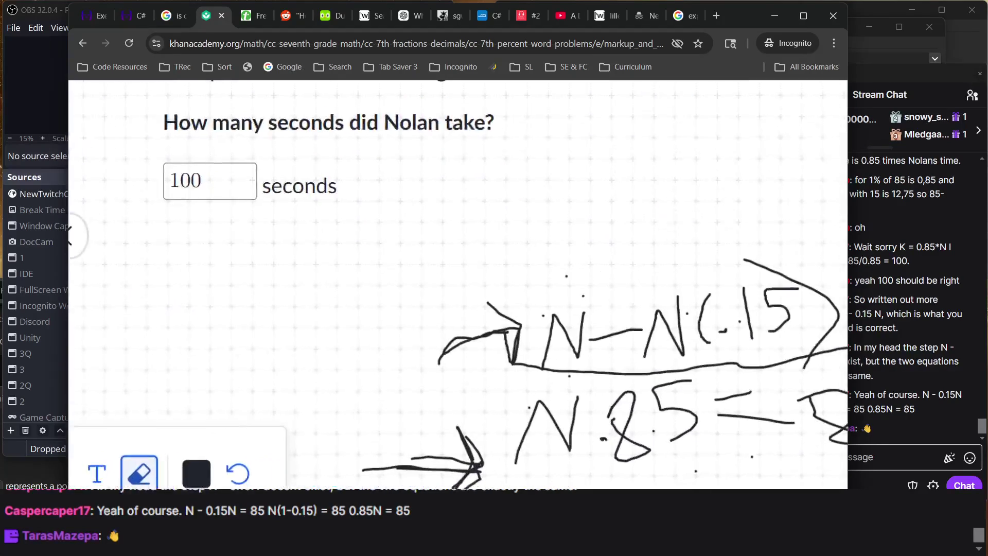
pyautogui.moveTo(526, 428)
pyautogui.mouseDown()
pyautogui.moveTo(543, 388)
pyautogui.moveTo(539, 398)
pyautogui.mouseUp()
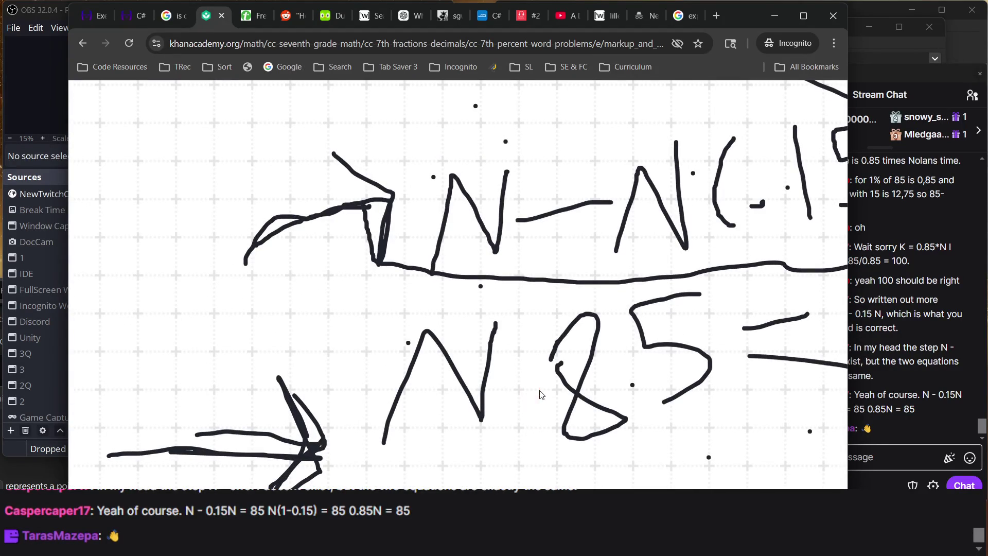
pyautogui.scroll(-5, 531, 415)
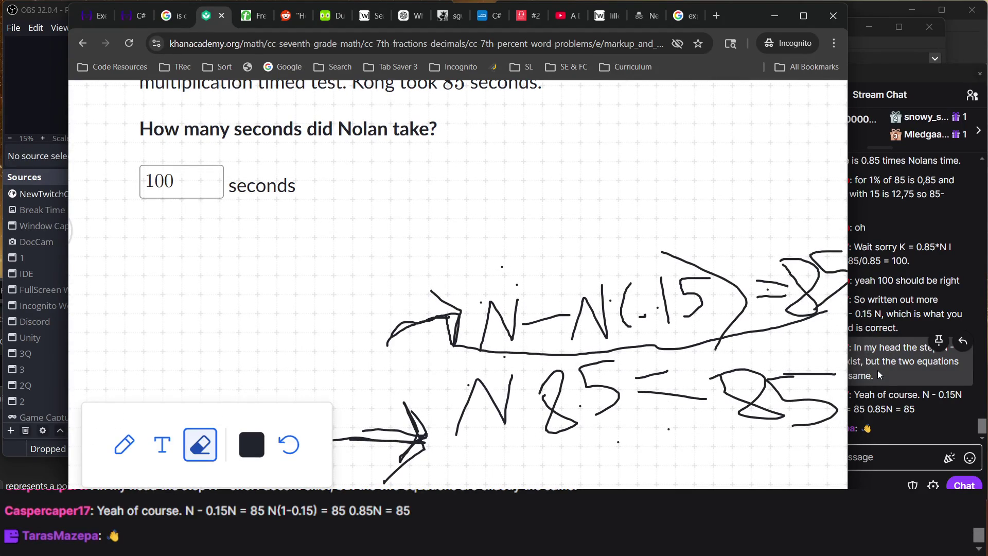
pyautogui.hotkey('alt', 'Tab')
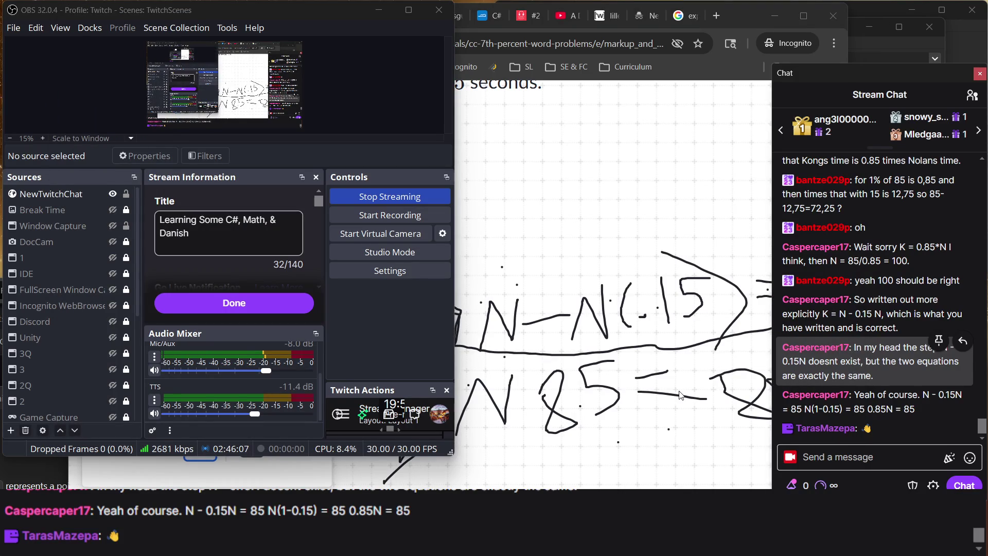
pyautogui.hscroll(1, 679, 395)
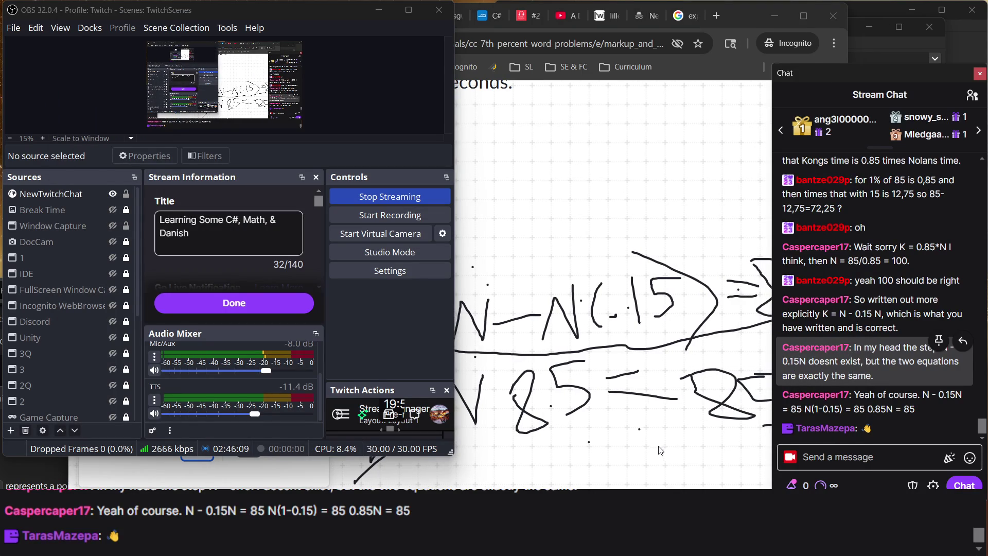
pyautogui.click(638, 463)
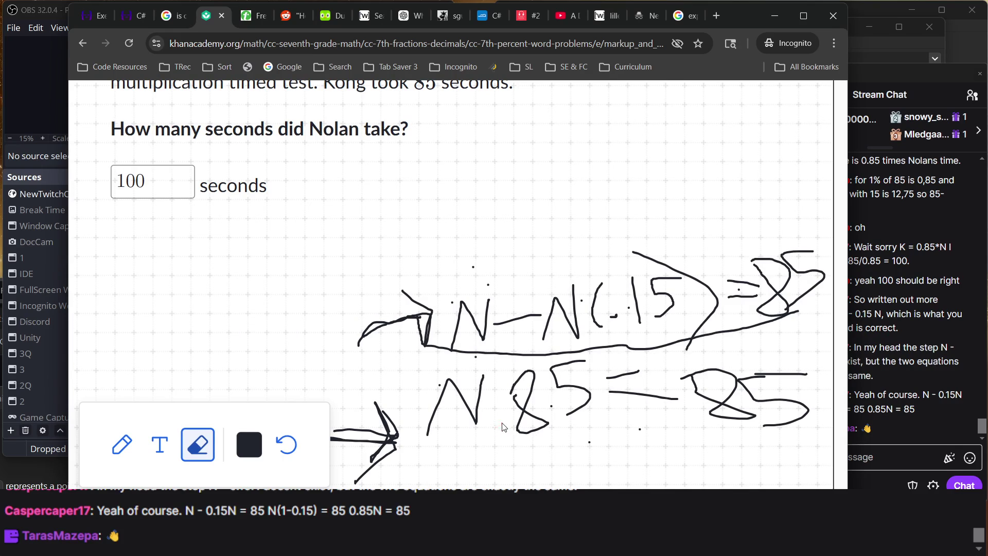
pyautogui.click(122, 444)
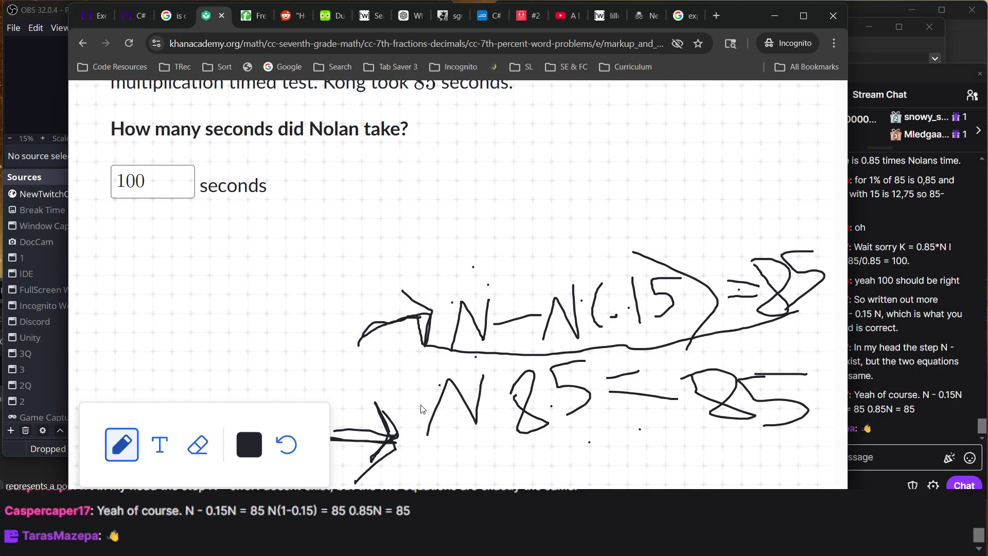
# - Draw a multiplication dot between N and 85, and reset the page zoom with Ctrl+0
pyautogui.moveTo(491, 429); pyautogui.dragTo(495, 428)
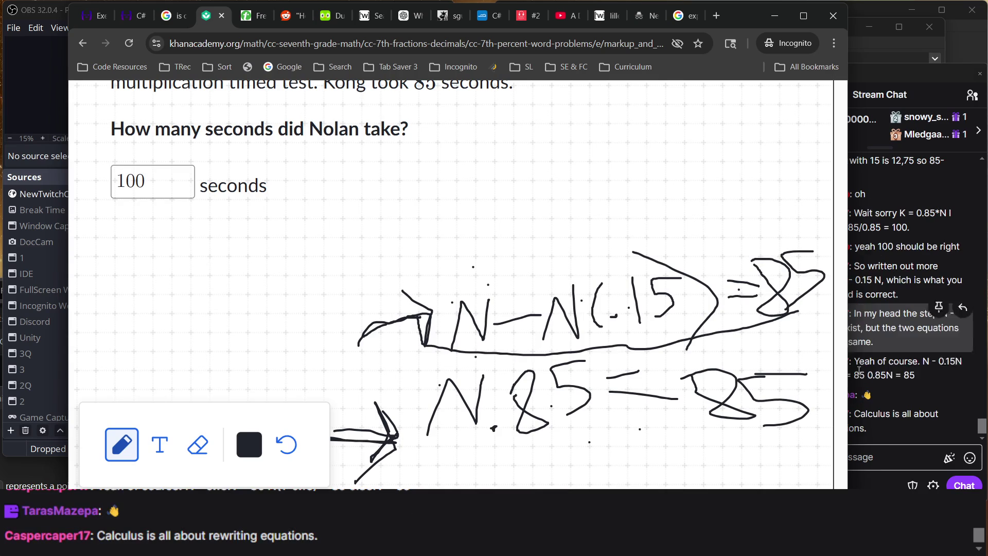
pyautogui.click(868, 355)
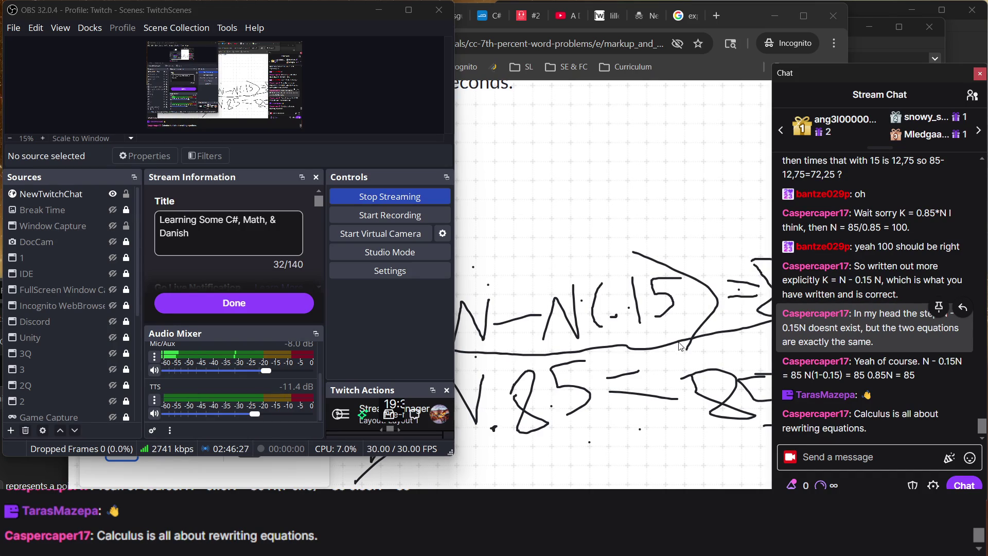
pyautogui.click(616, 322)
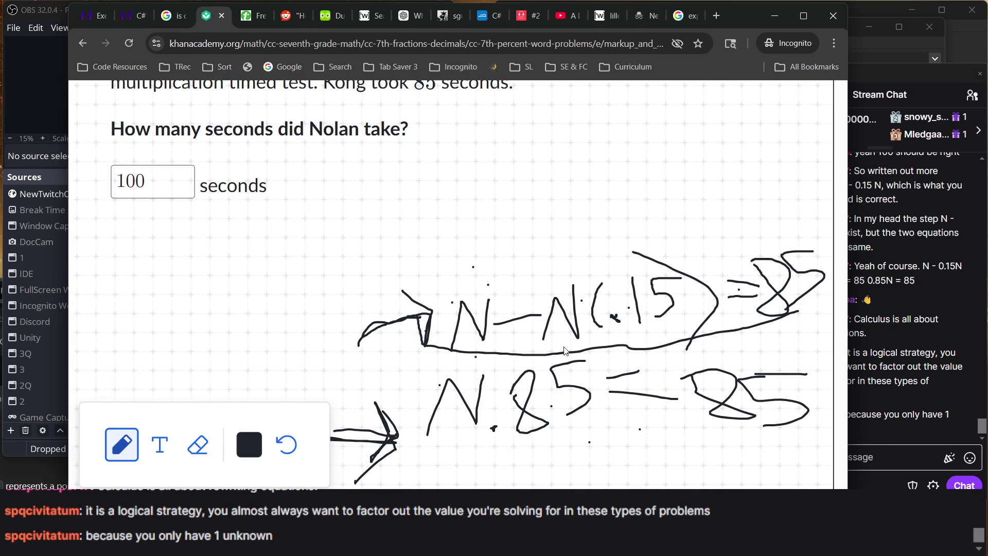
pyautogui.hotkey('ctrl', '0')
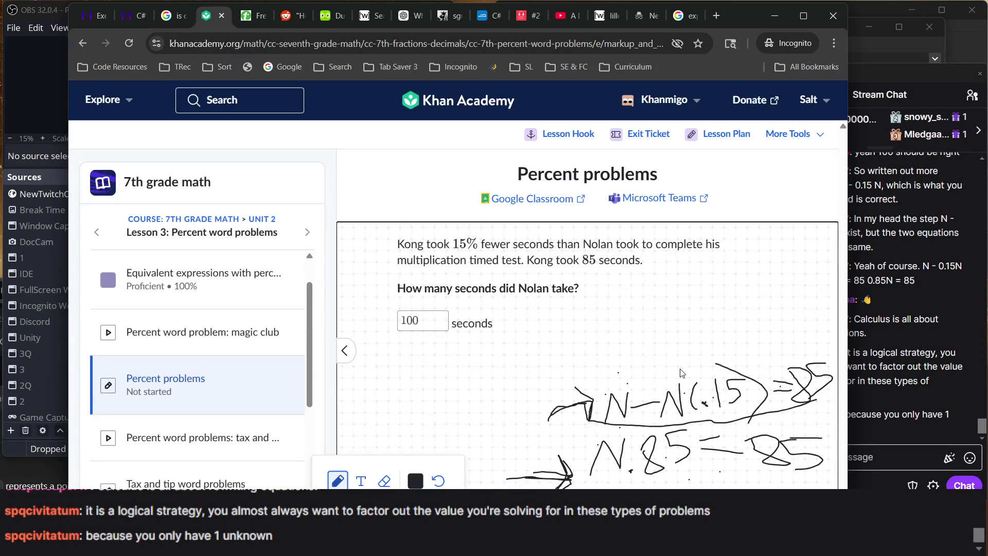
pyautogui.click(890, 377)
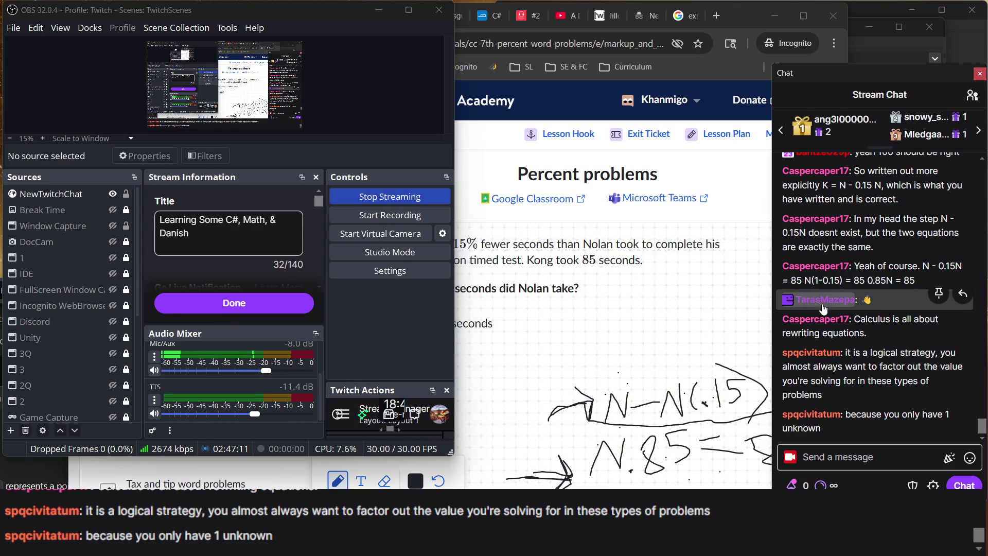
pyautogui.click(689, 246)
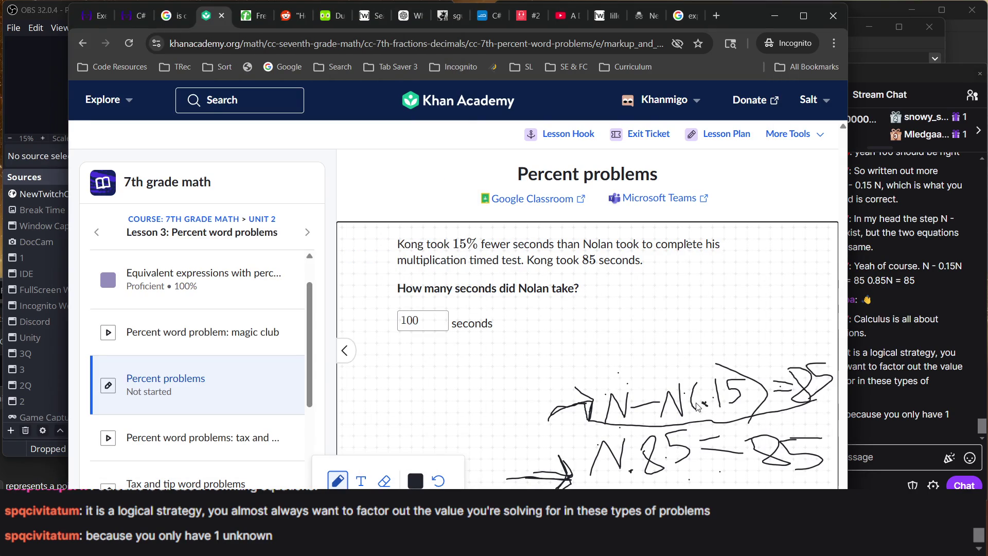
pyautogui.keyDown('ctrl'); pyautogui.scroll(3, 697, 408); pyautogui.keyUp('ctrl')
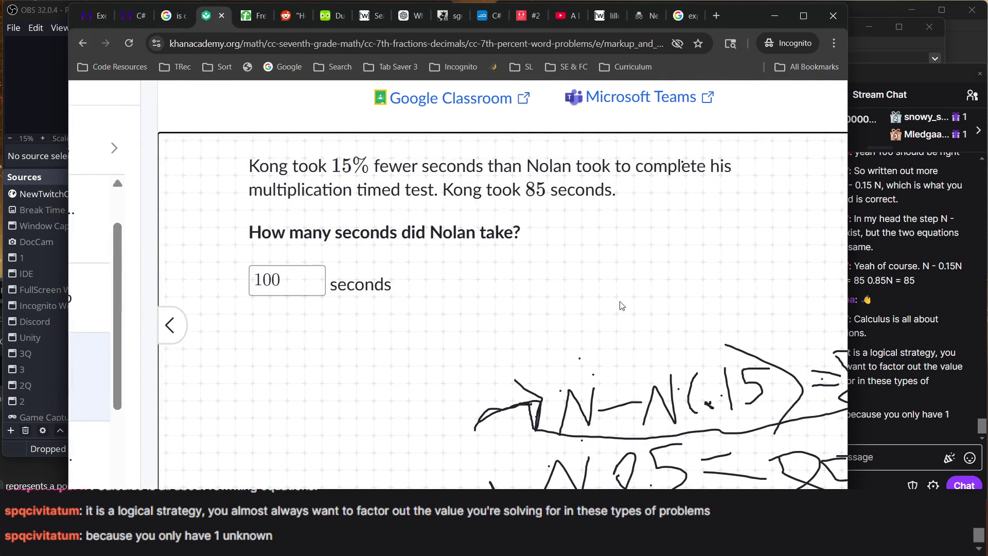
pyautogui.scroll(-1, 620, 305)
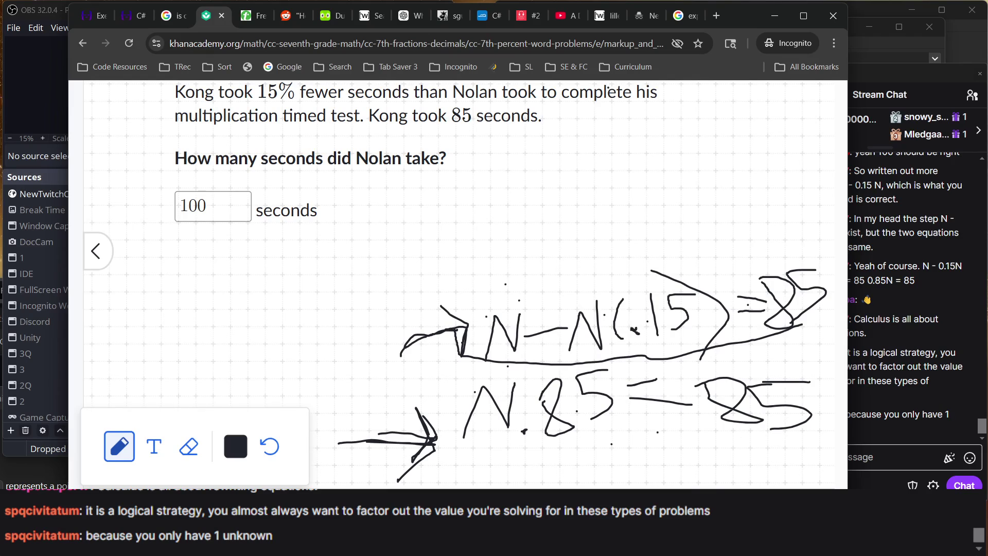
# - Submit the answer 100, then confirm Start over on the Percent problems exercise
pyautogui.press('Return')
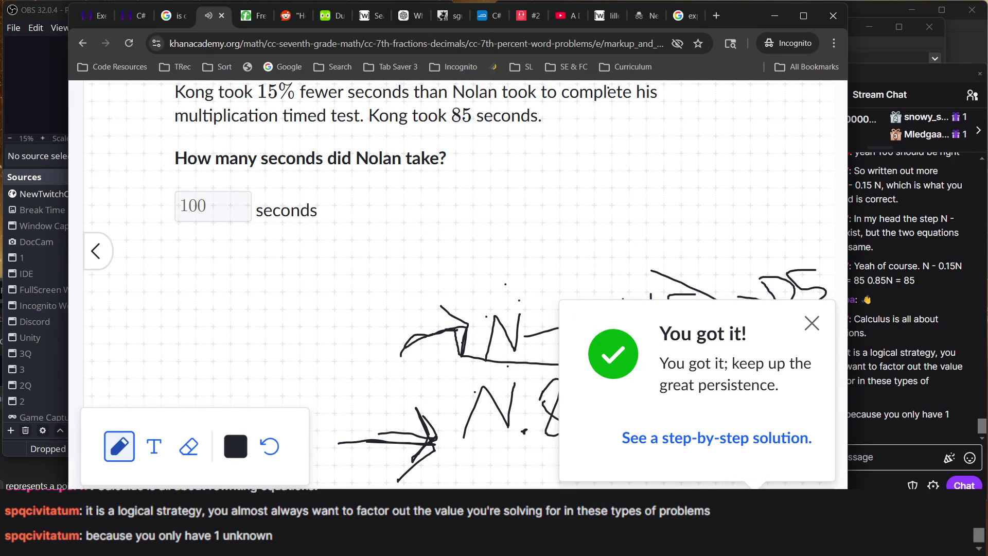
pyautogui.click(270, 446)
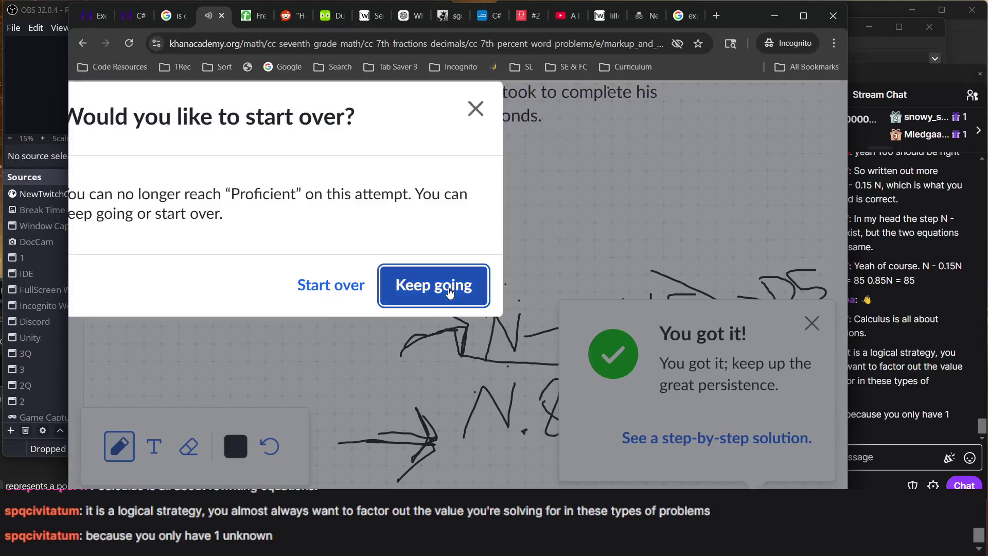
pyautogui.click(451, 292)
pyautogui.click(270, 446)
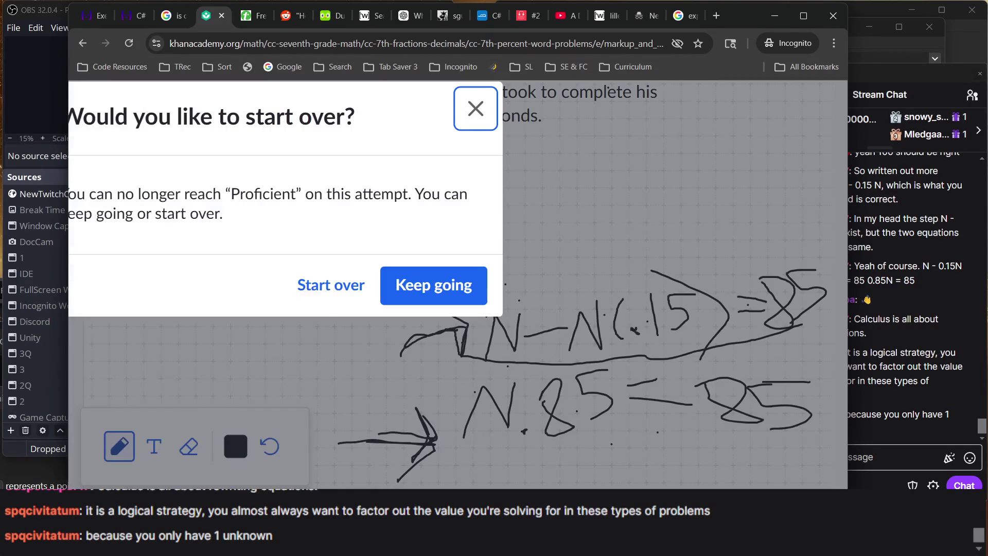
pyautogui.click(330, 288)
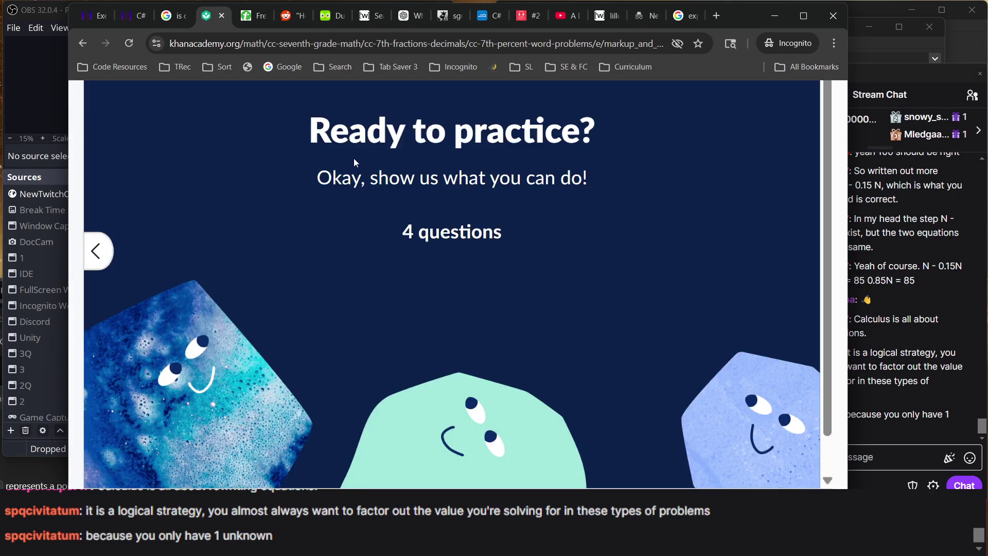
pyautogui.scroll(-1, 377, 265)
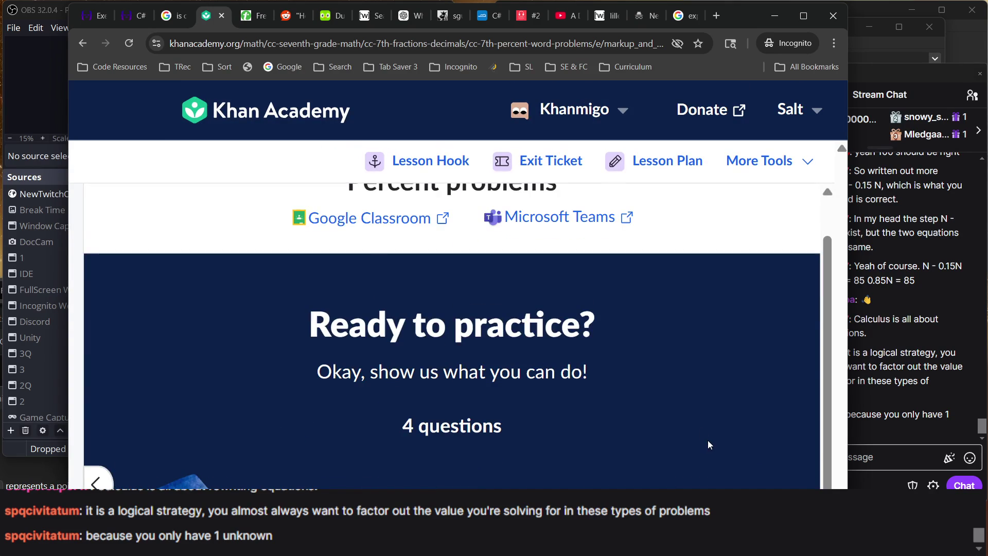
# - Check the stream chat, opening and closing its user list
pyautogui.scroll(-5, 708, 446)
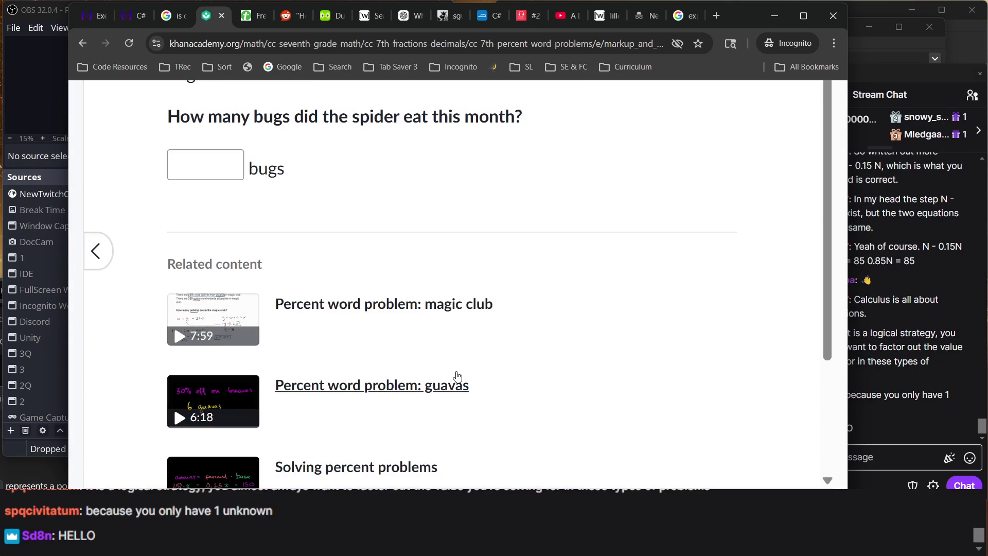
pyautogui.scroll(5, 275, 275)
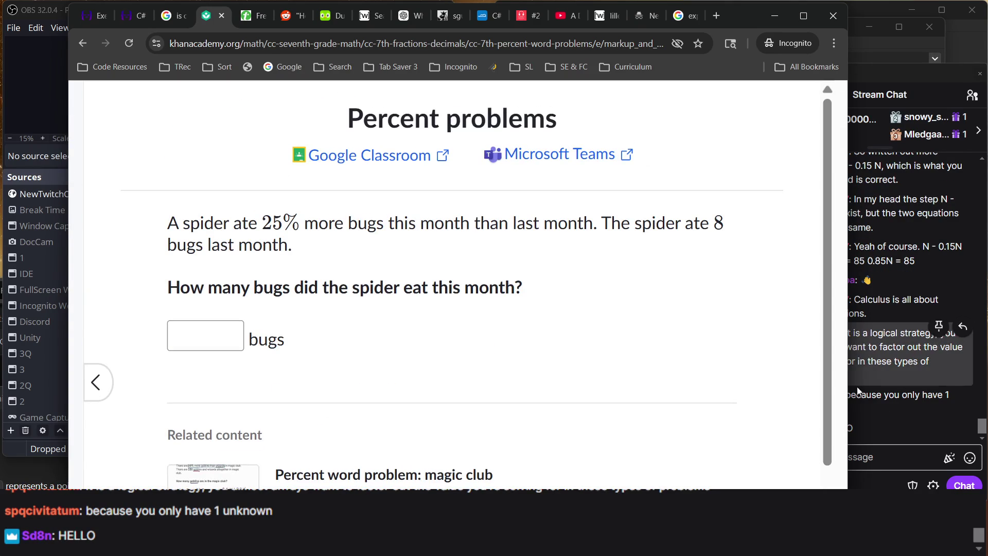
pyautogui.click(876, 390)
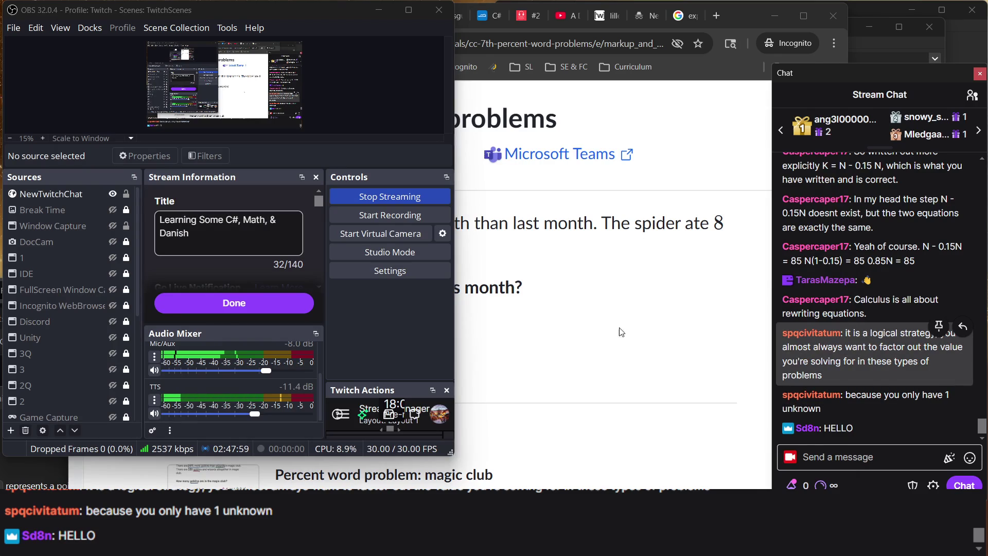
pyautogui.click(619, 335)
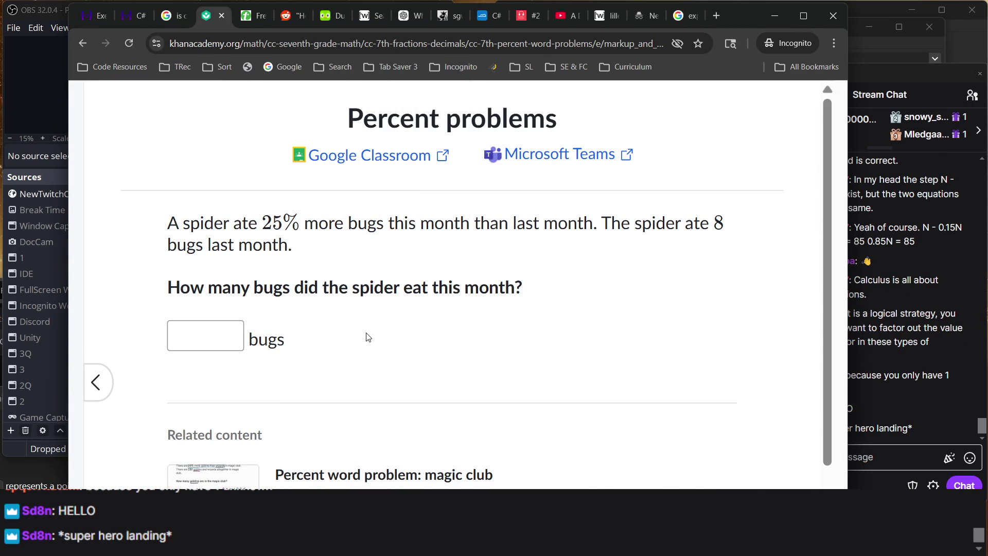
pyautogui.click(892, 324)
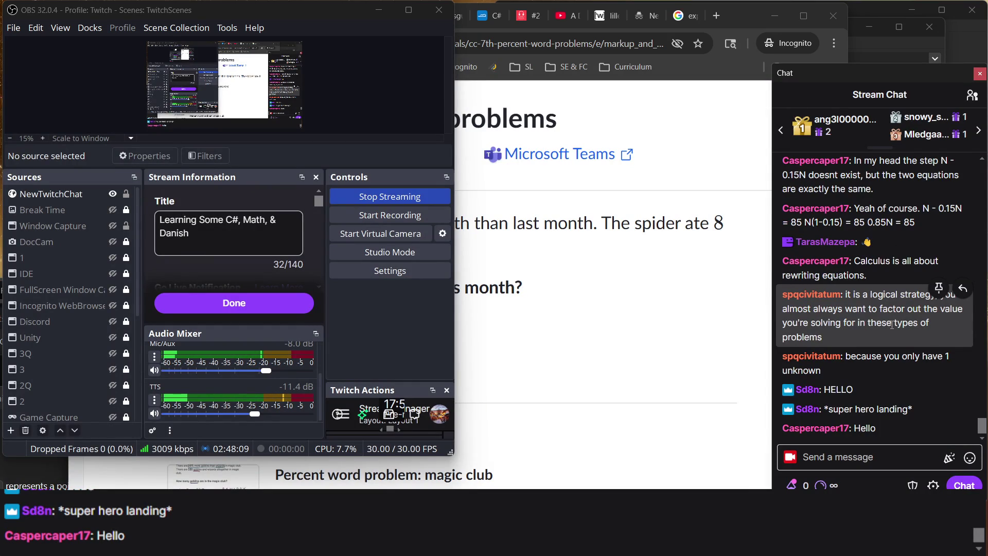
pyautogui.scroll(5, 892, 325)
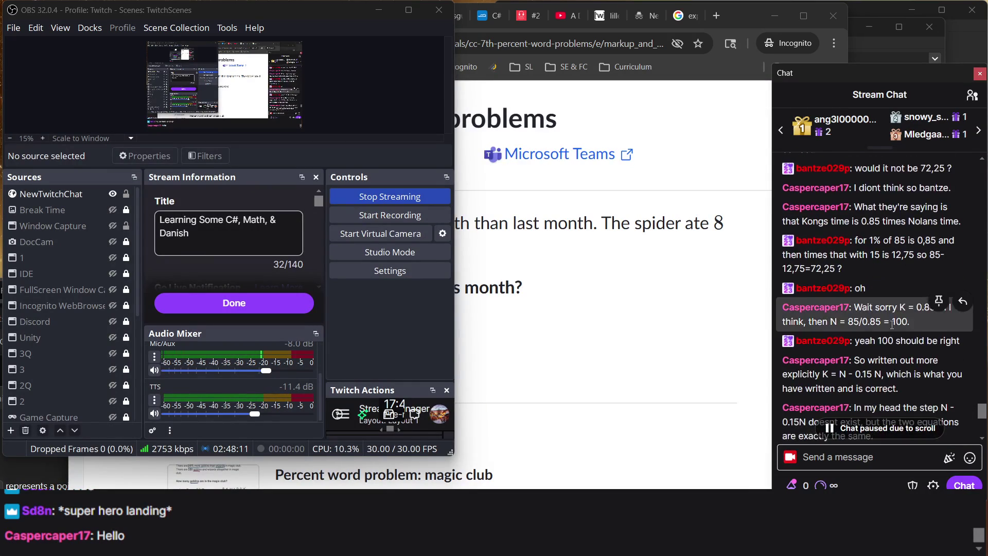
pyautogui.click(972, 96)
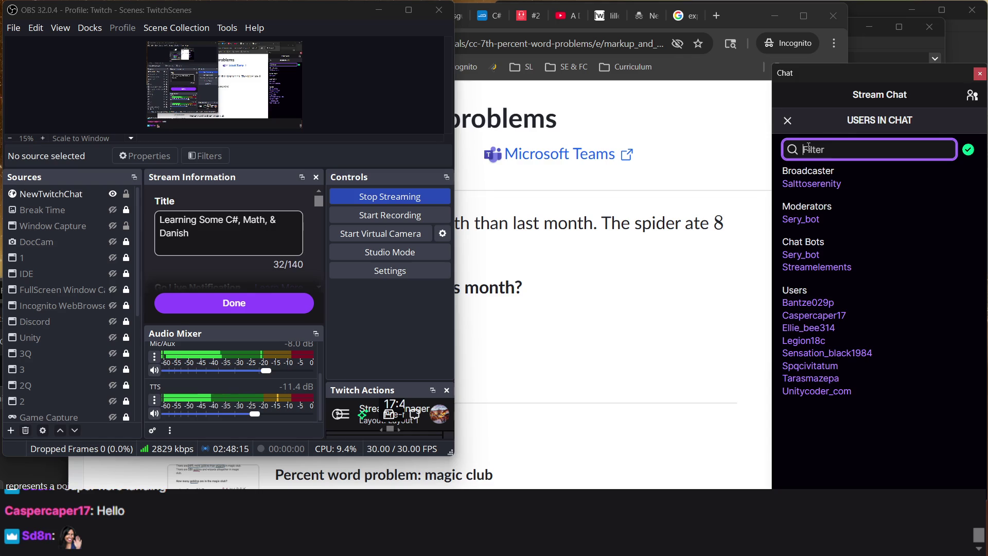
pyautogui.click(788, 120)
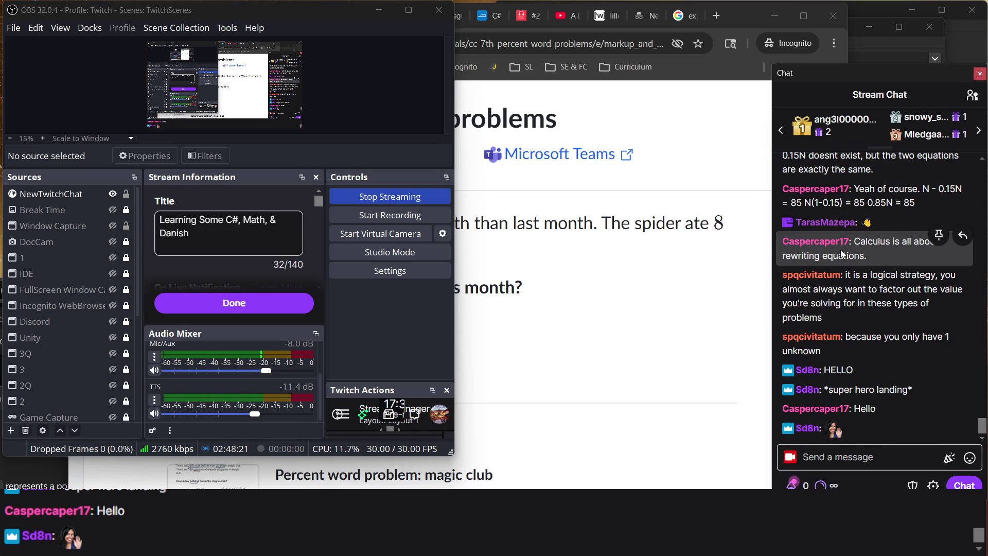
# - Return to the spider 25%-more-bugs problem and hide the course sidebar to widen it
pyautogui.click(526, 302)
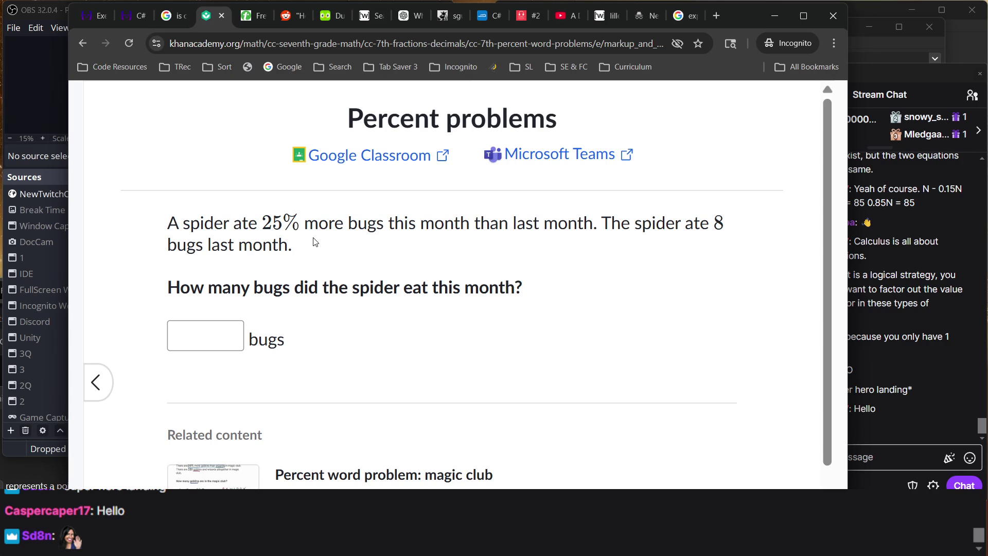
pyautogui.scroll(-3, 359, 289)
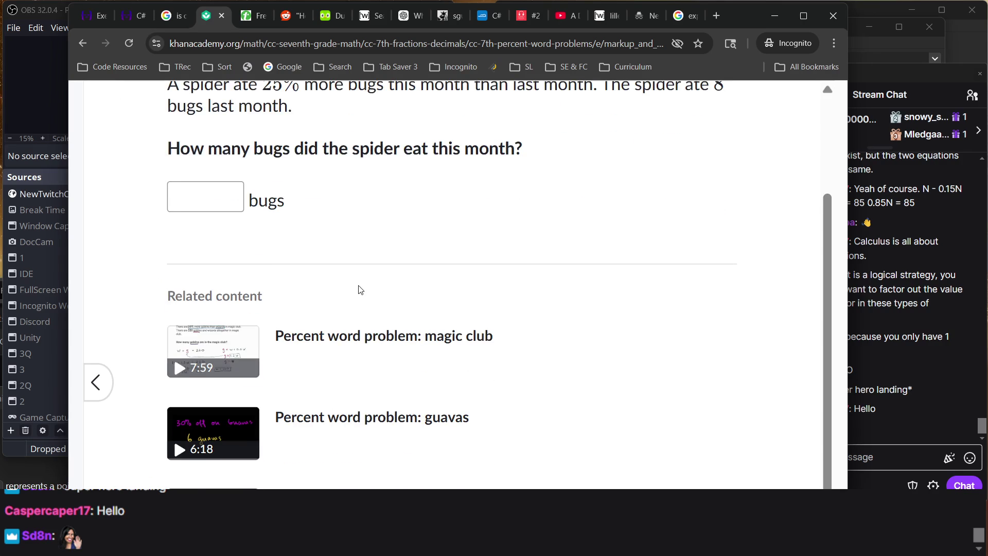
pyautogui.scroll(3, 360, 289)
pyautogui.click(97, 382)
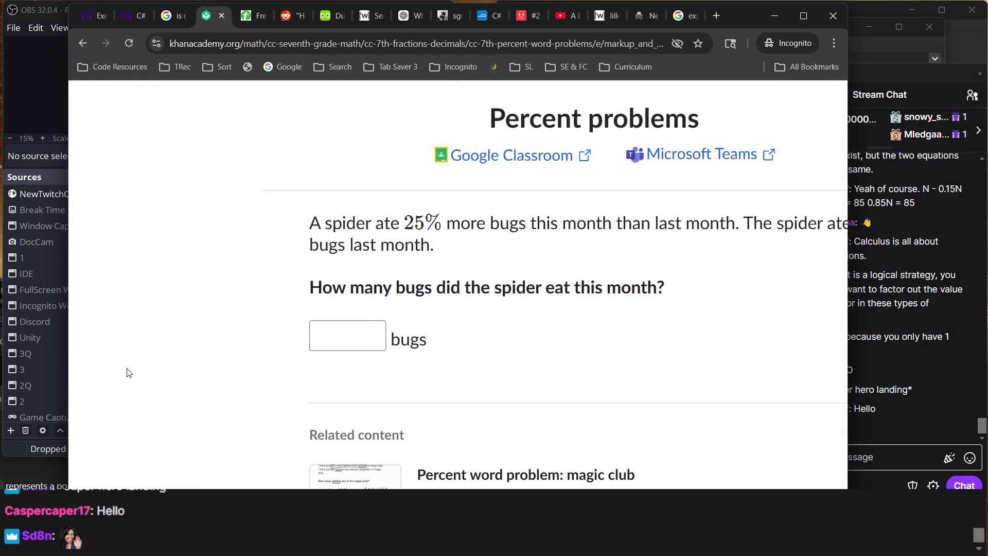
pyautogui.click(60, 398)
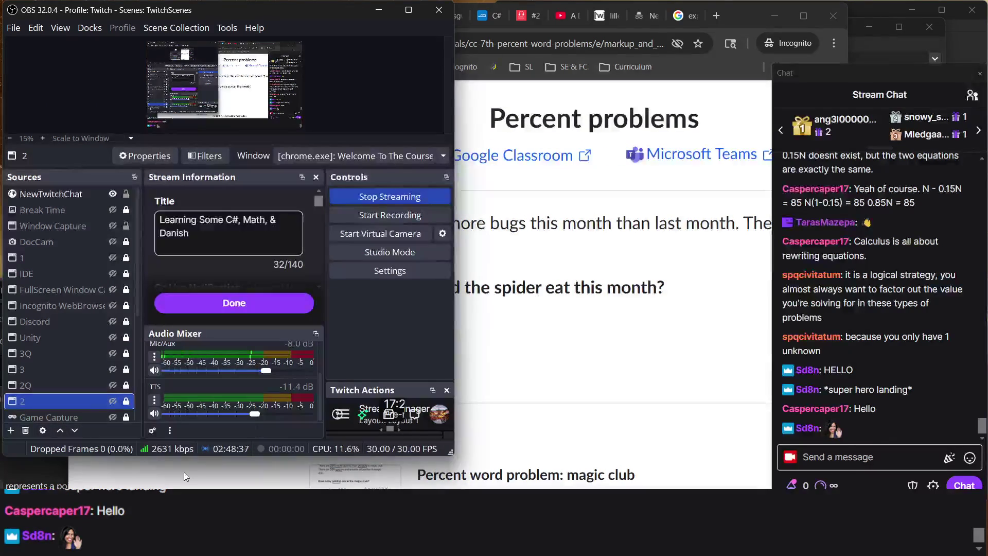
pyautogui.click(186, 474)
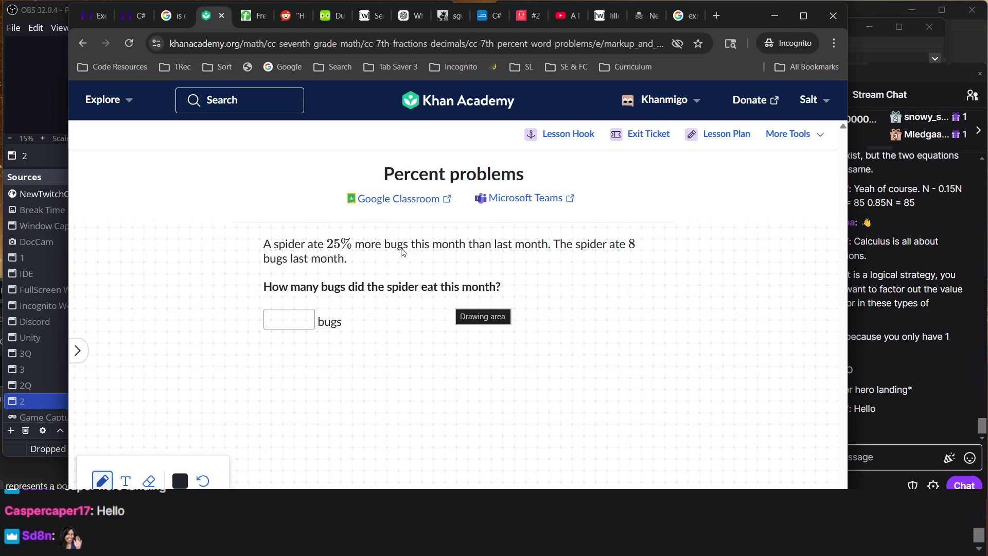
# - Jot 25 and 8 on the scratchpad and submit 10 bugs as the answer
pyautogui.moveTo(409, 342)
pyautogui.mouseDown()
pyautogui.moveTo(457, 368)
pyautogui.moveTo(514, 348)
pyautogui.moveTo(497, 334)
pyautogui.mouseUp()
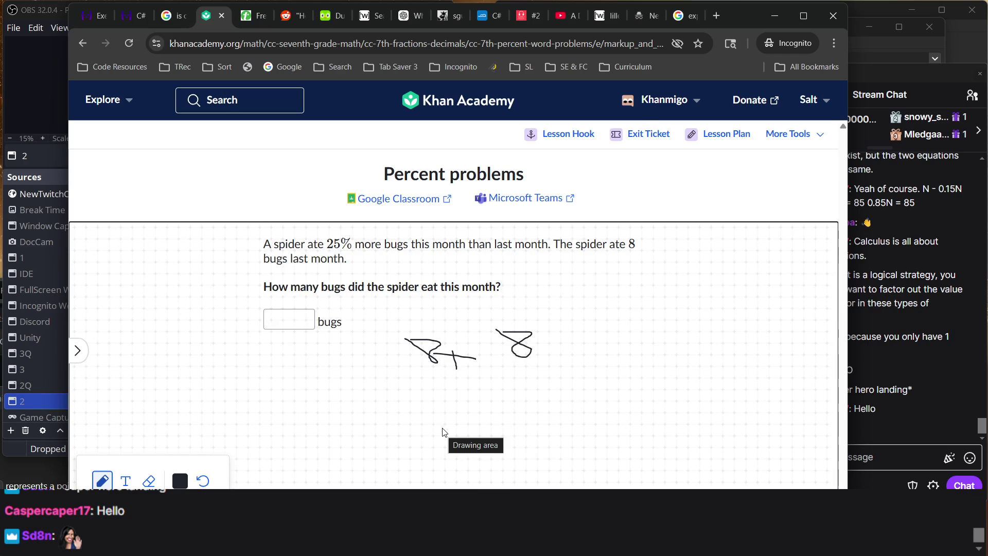
pyautogui.click(276, 312)
pyautogui.write('10')
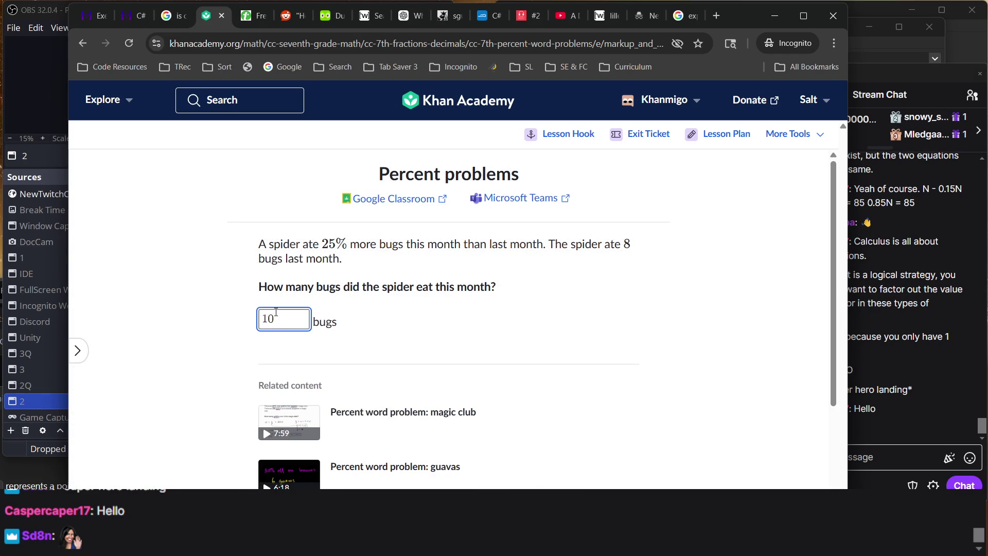
pyautogui.press('Return')
pyautogui.press('Return')
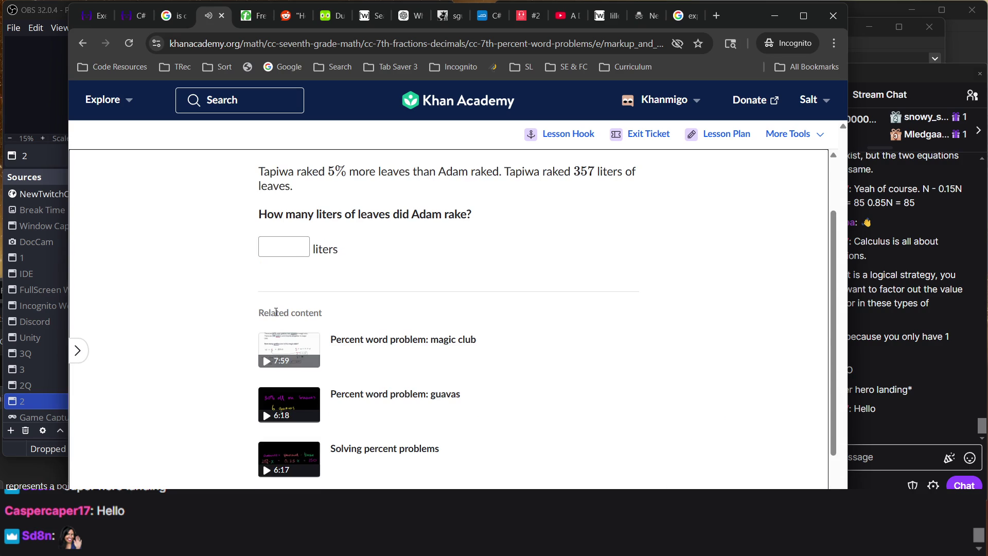
# - Select the Tapiwa 357-liter problem text, enable the scratchpad, and underline 357
pyautogui.scroll(2, 383, 264)
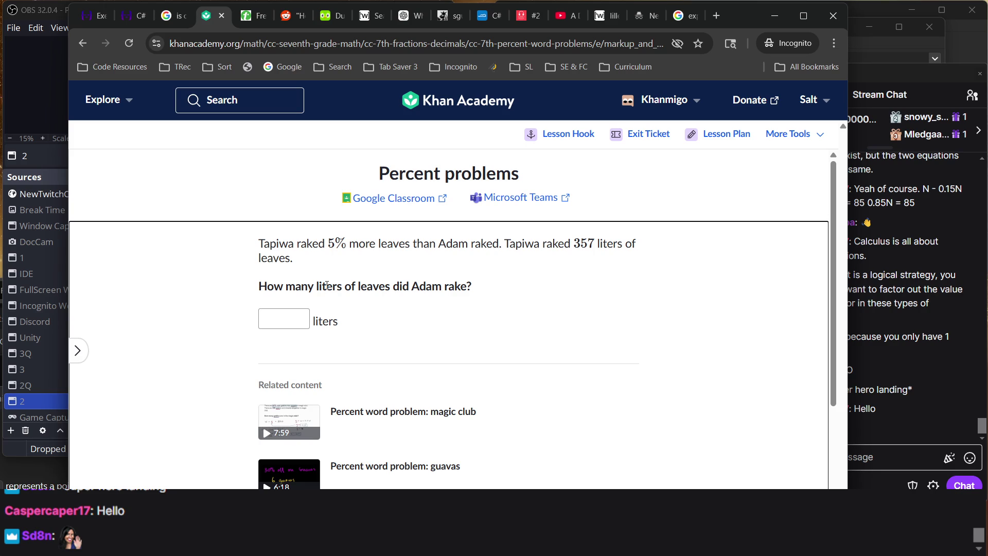
pyautogui.moveTo(256, 247); pyautogui.dragTo(536, 304)
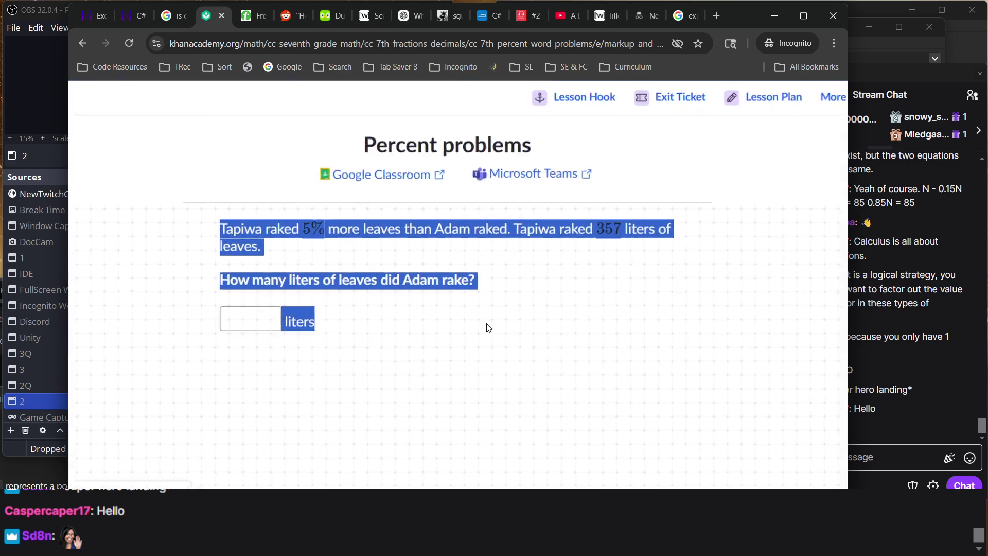
pyautogui.click(526, 255)
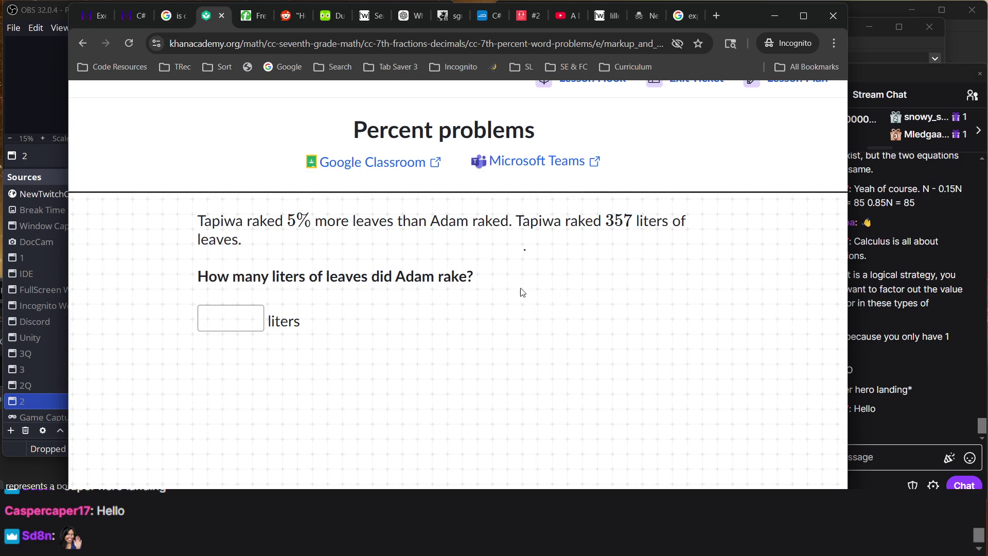
pyautogui.moveTo(606, 228); pyautogui.dragTo(630, 229)
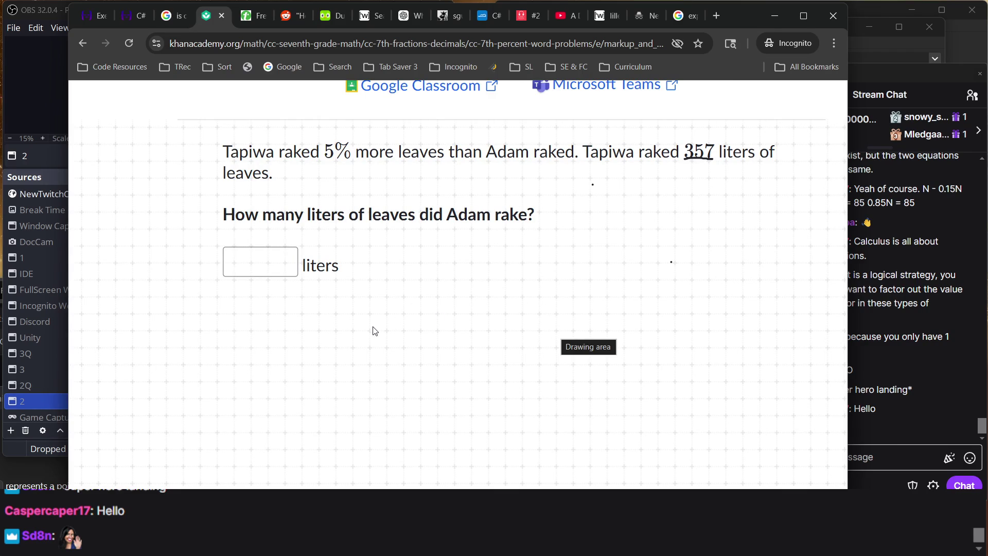
# - Sketch a T chart below the leaves question, briefly checking the stream chat
pyautogui.moveTo(305, 330)
pyautogui.mouseDown()
pyautogui.moveTo(358, 338)
pyautogui.moveTo(323, 375)
pyautogui.mouseUp()
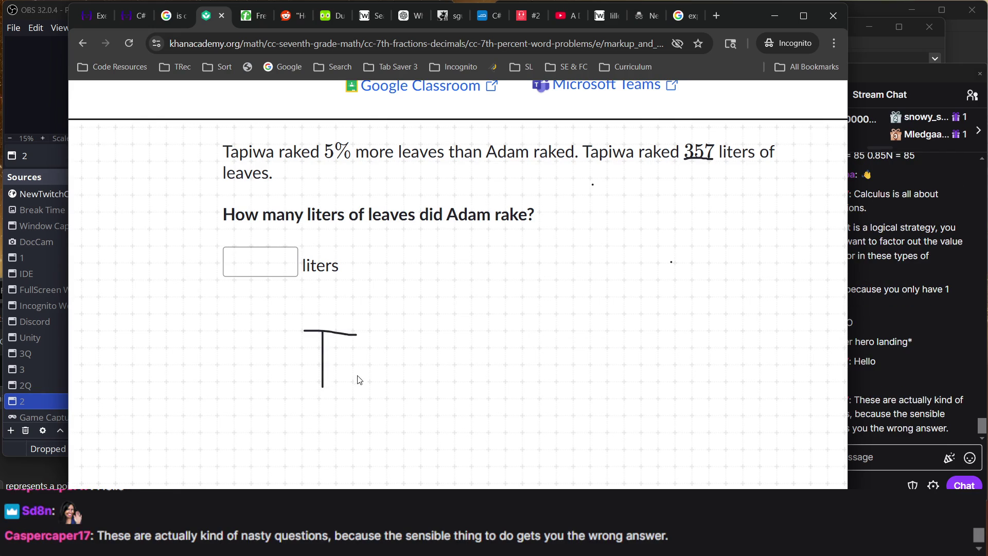
pyautogui.click(906, 434)
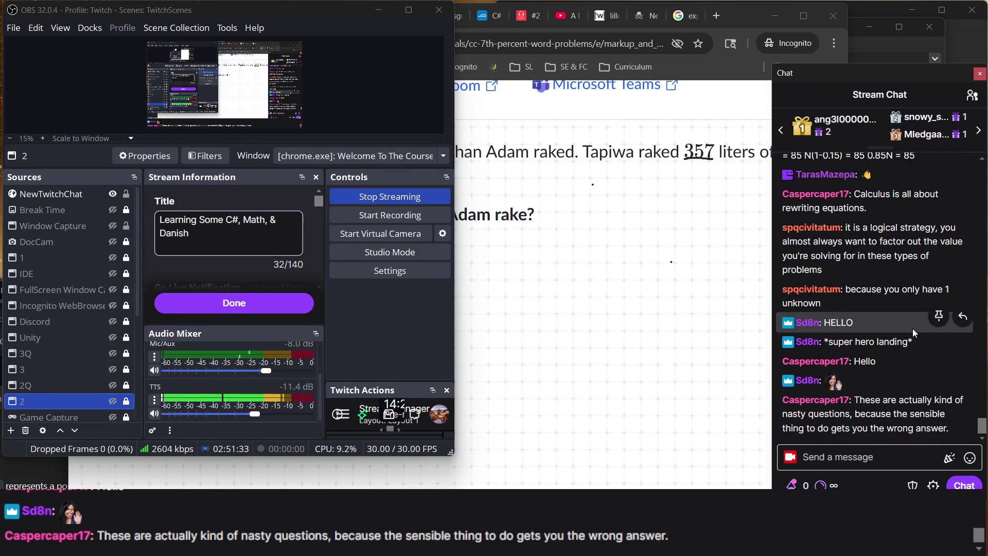
pyautogui.click(650, 144)
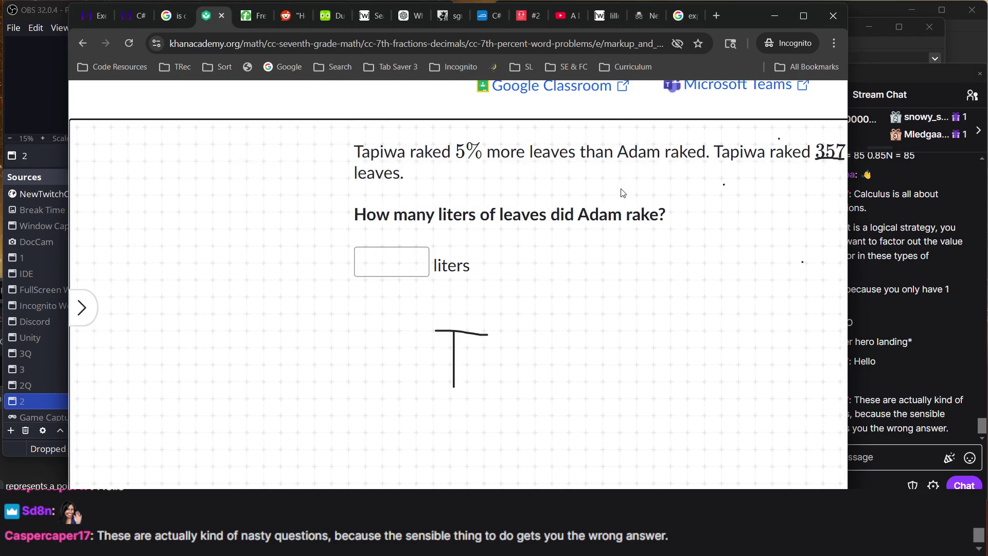
# - Bring up Ann's cheese recipe question (60% increase, 80 g) beside the 7th grade lesson list
pyautogui.scroll(3, 329, 230)
pyautogui.hscroll(-5, 329, 230)
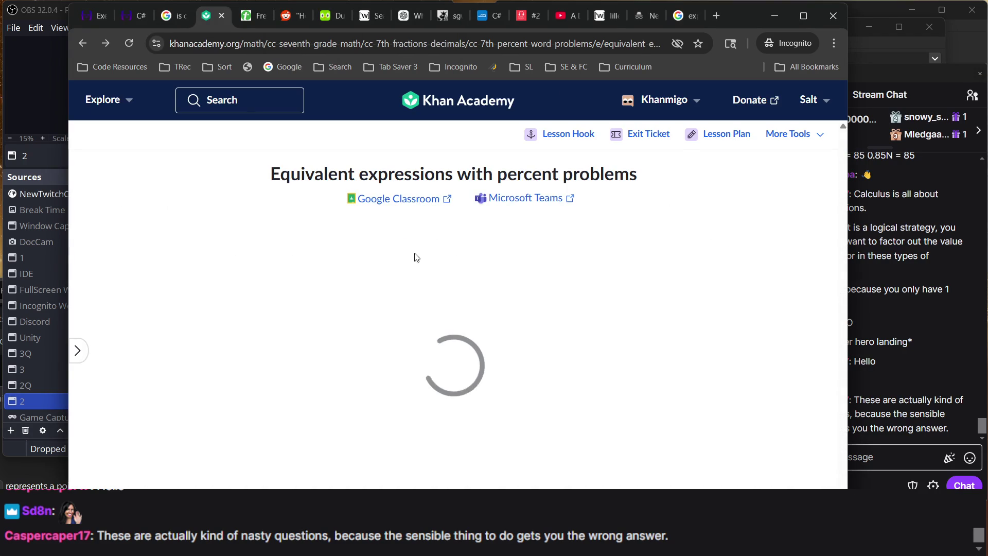
pyautogui.hscroll(5, 384, 283)
pyautogui.scroll(-4, 381, 285)
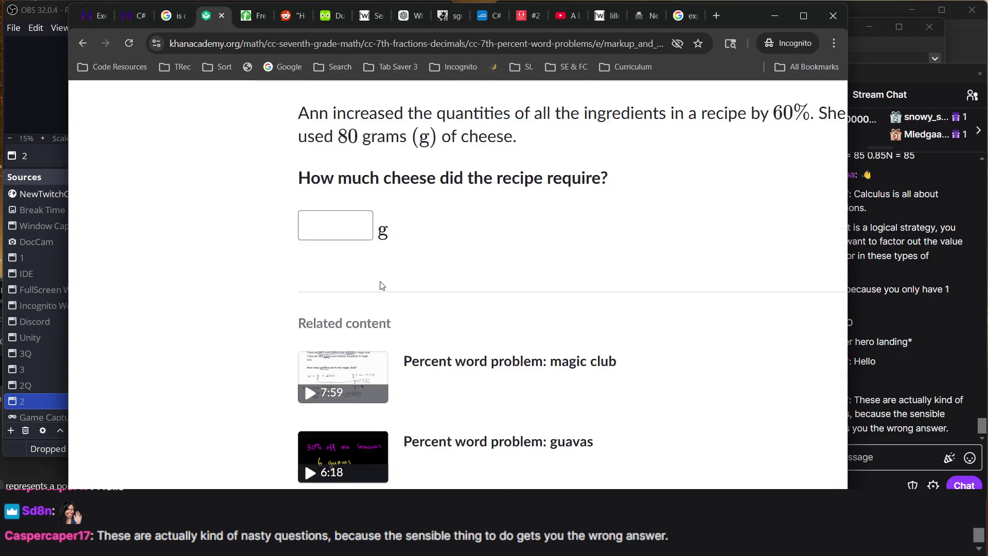
pyautogui.scroll(4, 177, 290)
pyautogui.scroll(-4, 180, 291)
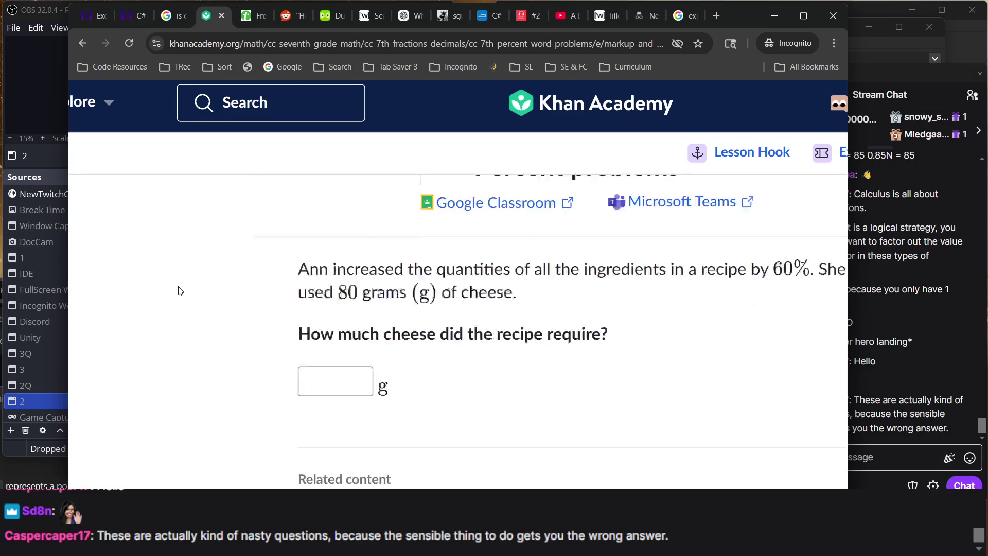
pyautogui.scroll(4, 180, 291)
pyautogui.keyDown('ctrl'); pyautogui.scroll(-1, 179, 291); pyautogui.keyUp('ctrl')
pyautogui.keyDown('ctrl'); pyautogui.scroll(-1, 180, 291); pyautogui.keyUp('ctrl')
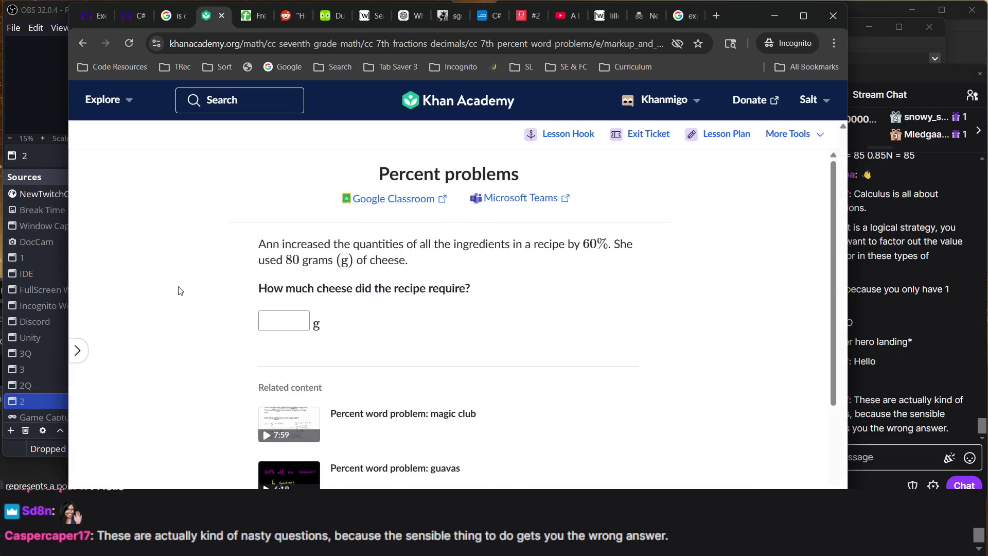
pyautogui.scroll(-3, 253, 366)
pyautogui.scroll(3, 300, 278)
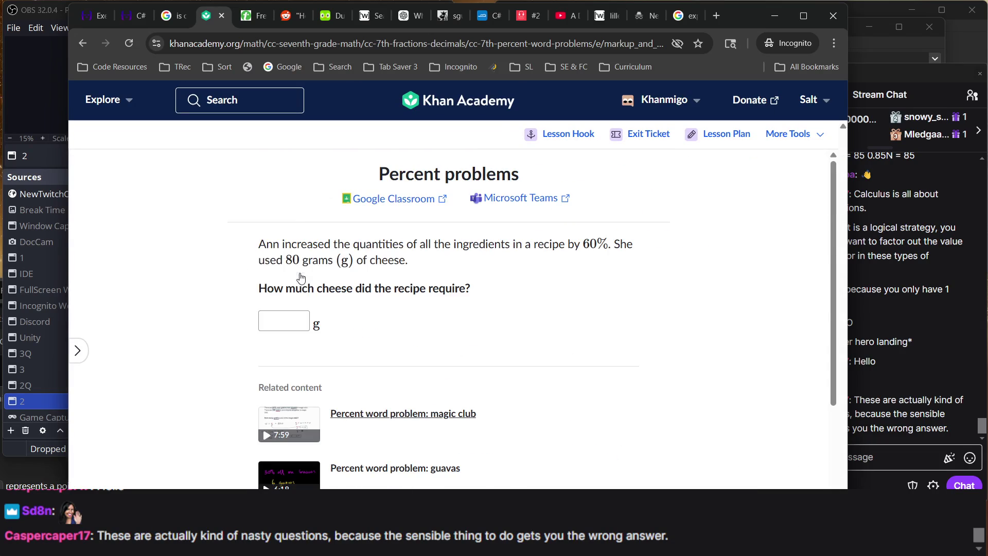
pyautogui.scroll(-3, 367, 291)
pyautogui.click(367, 291)
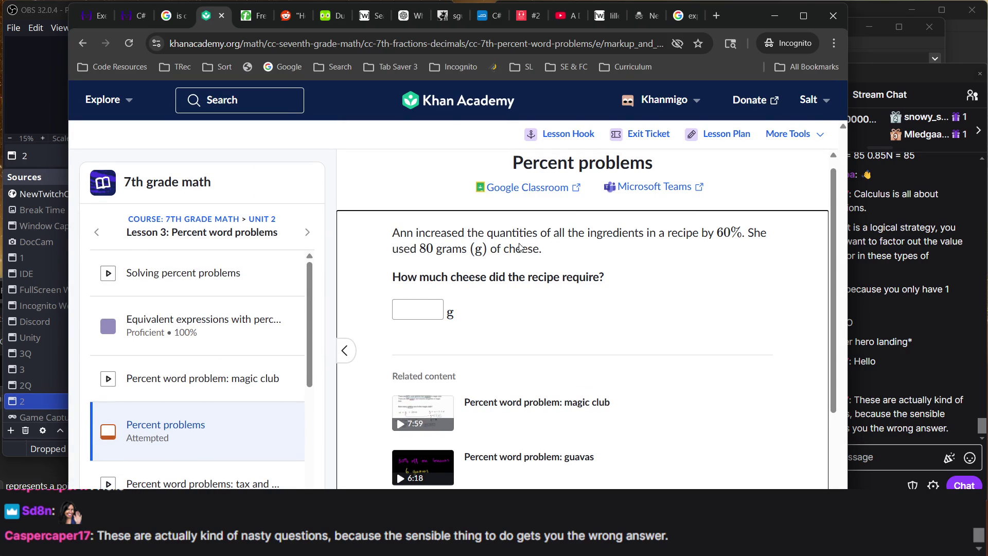
pyautogui.scroll(-3, 378, 330)
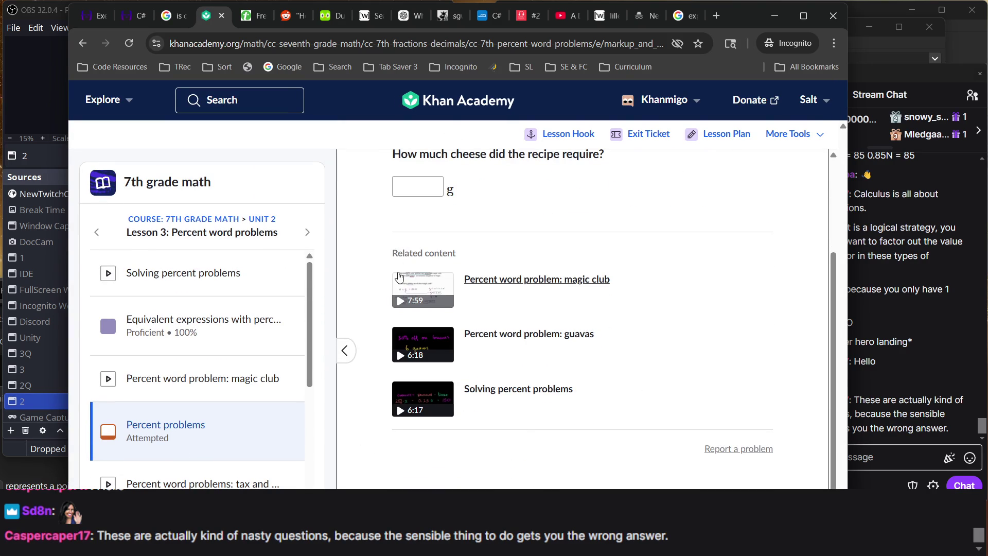
pyautogui.click(128, 43)
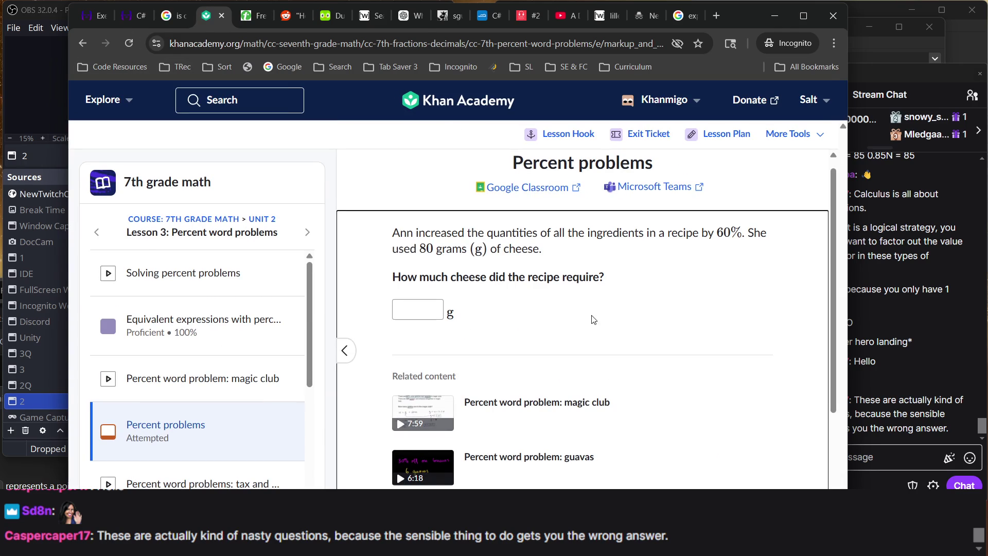
pyautogui.scroll(-2, 509, 353)
pyautogui.scroll(2, 509, 353)
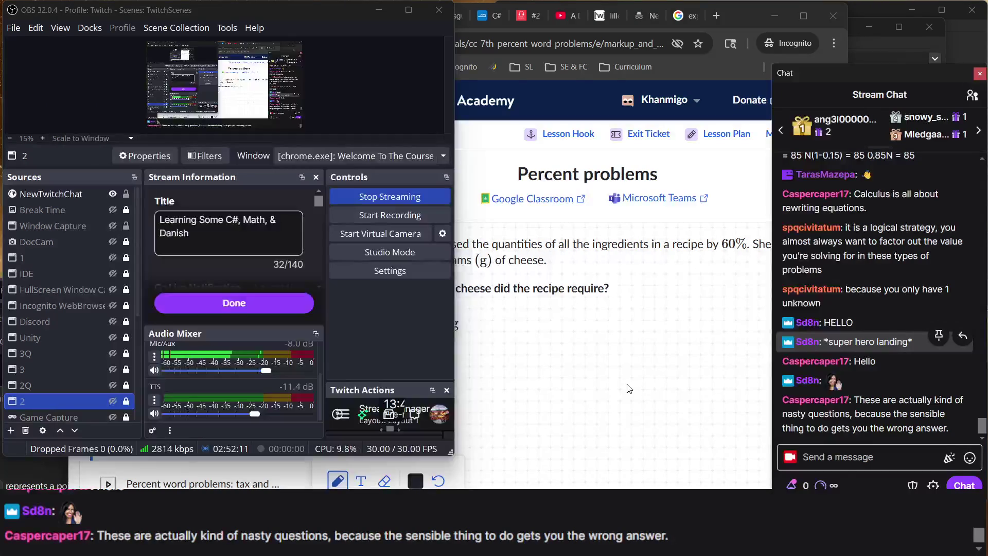
pyautogui.click(628, 387)
pyautogui.moveTo(441, 351)
pyautogui.mouseDown()
pyautogui.moveTo(504, 349)
pyautogui.moveTo(466, 387)
pyautogui.mouseUp()
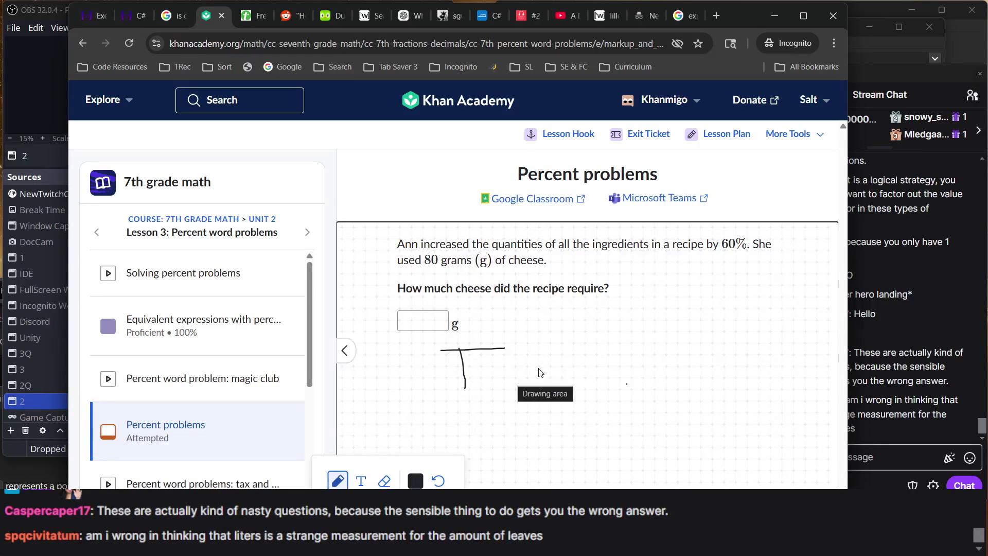
pyautogui.click(872, 368)
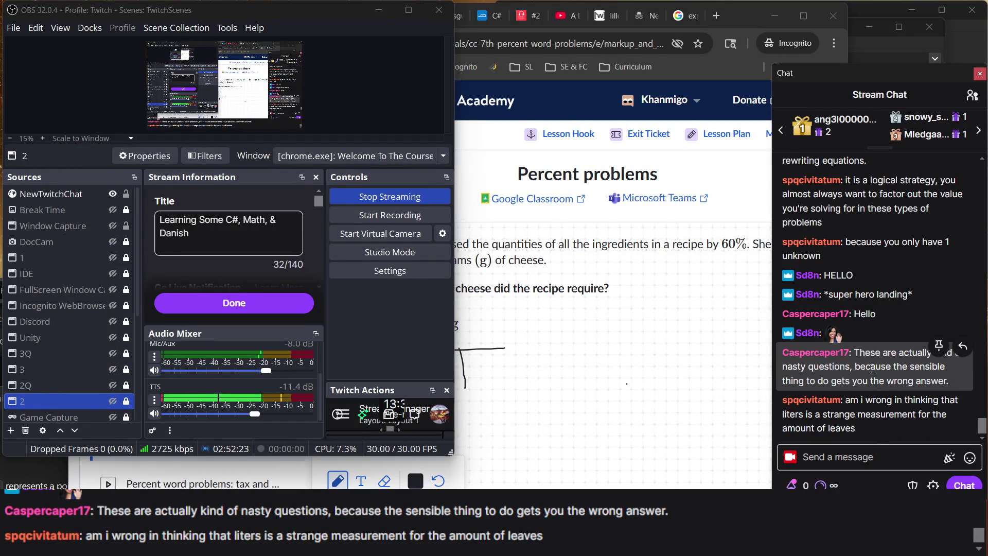
pyautogui.click(608, 256)
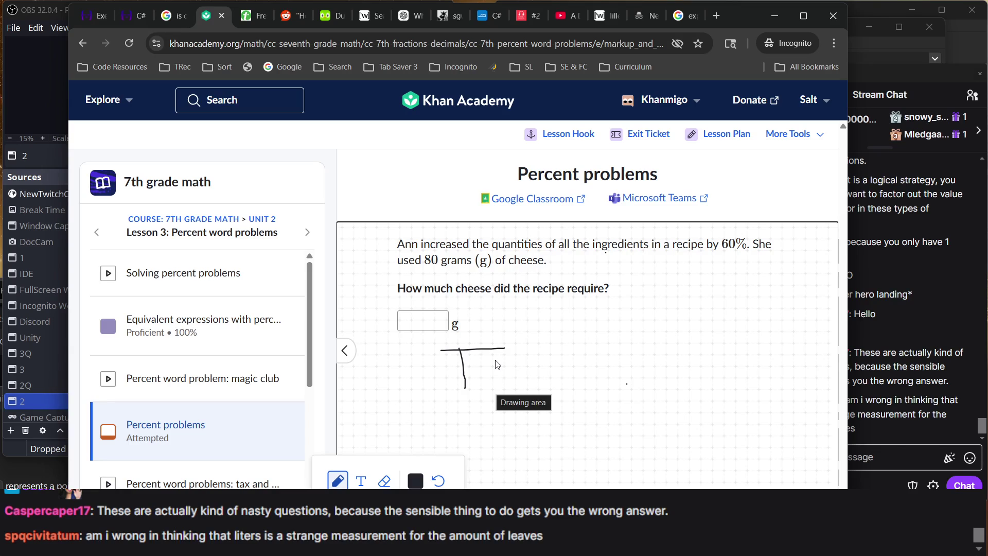
# - Handwrite the plus sign, .05, the equals sign and 395 to complete T + .05 = 395
pyautogui.moveTo(496, 360); pyautogui.dragTo(499, 382)
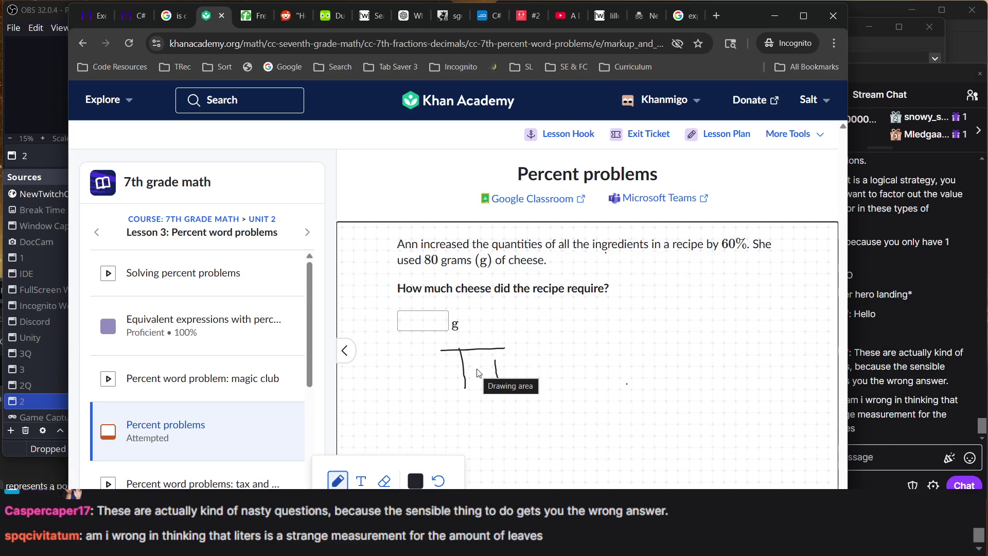
pyautogui.moveTo(476, 368)
pyautogui.mouseDown()
pyautogui.moveTo(506, 365)
pyautogui.moveTo(559, 387)
pyautogui.moveTo(540, 369)
pyautogui.moveTo(571, 368)
pyautogui.moveTo(577, 386)
pyautogui.mouseUp()
pyautogui.moveTo(614, 353)
pyautogui.mouseDown()
pyautogui.moveTo(661, 361)
pyautogui.moveTo(664, 373)
pyautogui.moveTo(679, 356)
pyautogui.moveTo(705, 357)
pyautogui.moveTo(691, 393)
pyautogui.mouseUp()
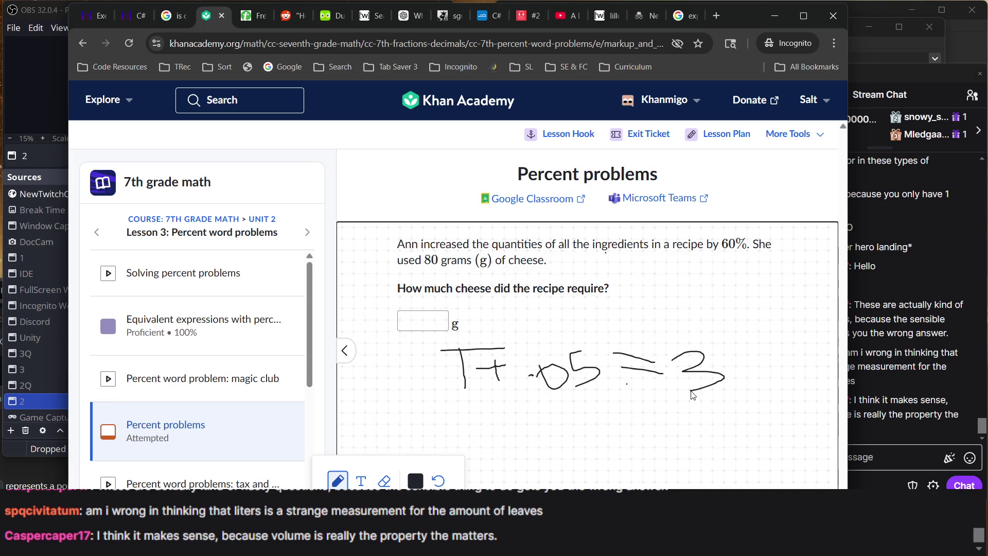
pyautogui.moveTo(737, 345)
pyautogui.mouseDown()
pyautogui.moveTo(721, 362)
pyautogui.moveTo(740, 361)
pyautogui.moveTo(745, 392)
pyautogui.mouseUp()
pyautogui.moveTo(776, 348)
pyautogui.mouseDown()
pyautogui.moveTo(783, 381)
pyautogui.moveTo(760, 393)
pyautogui.mouseUp()
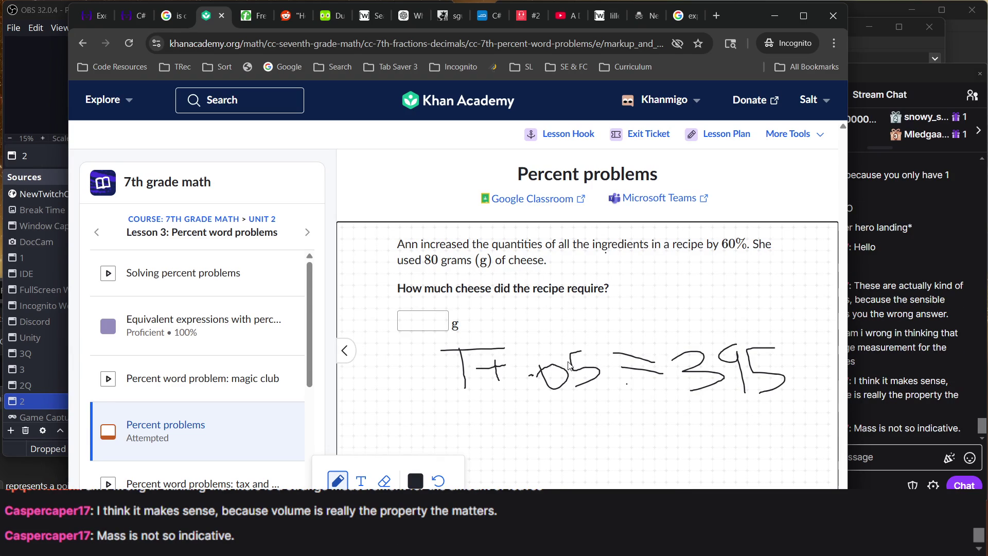
# - Mark across the equals sign, then erase the whole T + .05 = 395 equation
pyautogui.moveTo(601, 391)
pyautogui.mouseDown()
pyautogui.moveTo(604, 342)
pyautogui.moveTo(632, 387)
pyautogui.moveTo(633, 361)
pyautogui.mouseUp()
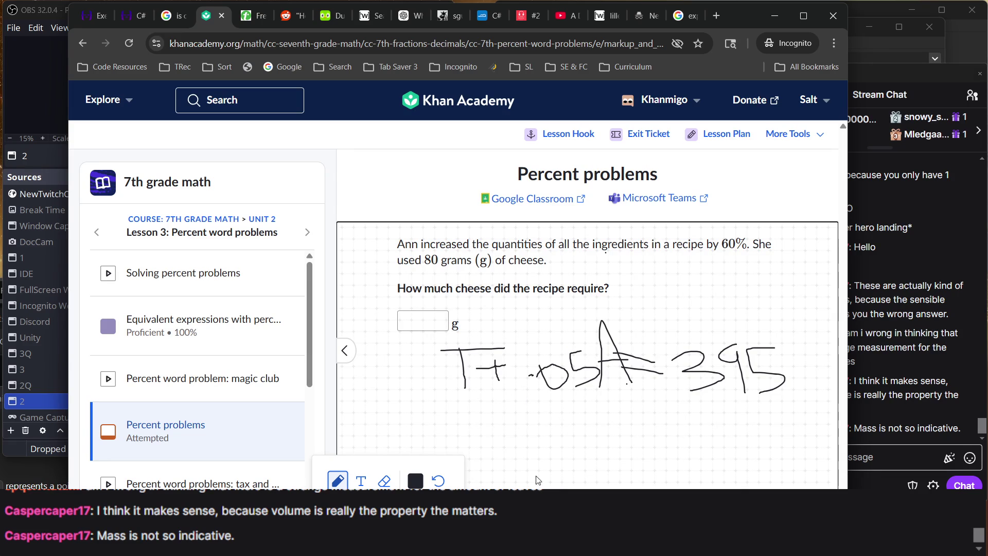
pyautogui.click(387, 481)
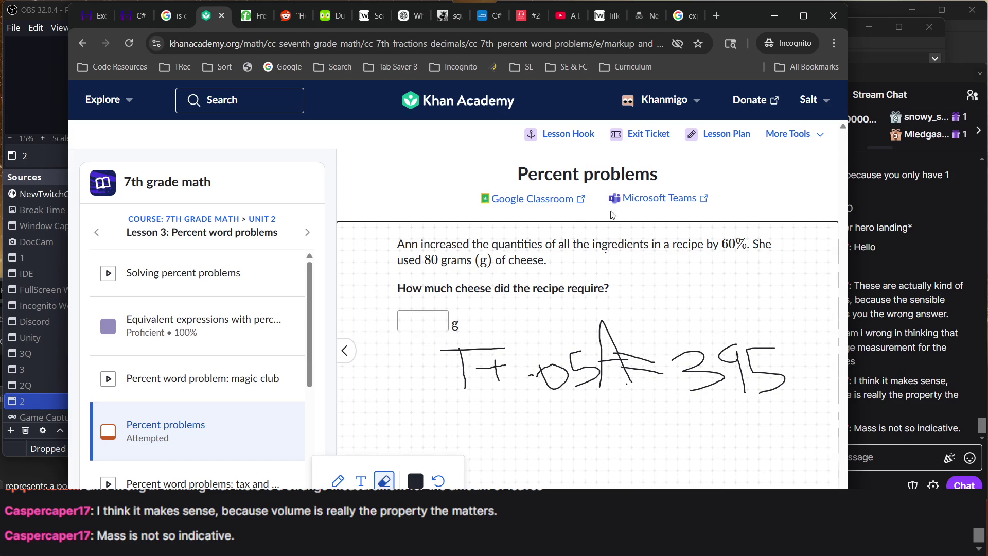
pyautogui.moveTo(423, 308); pyautogui.dragTo(820, 456)
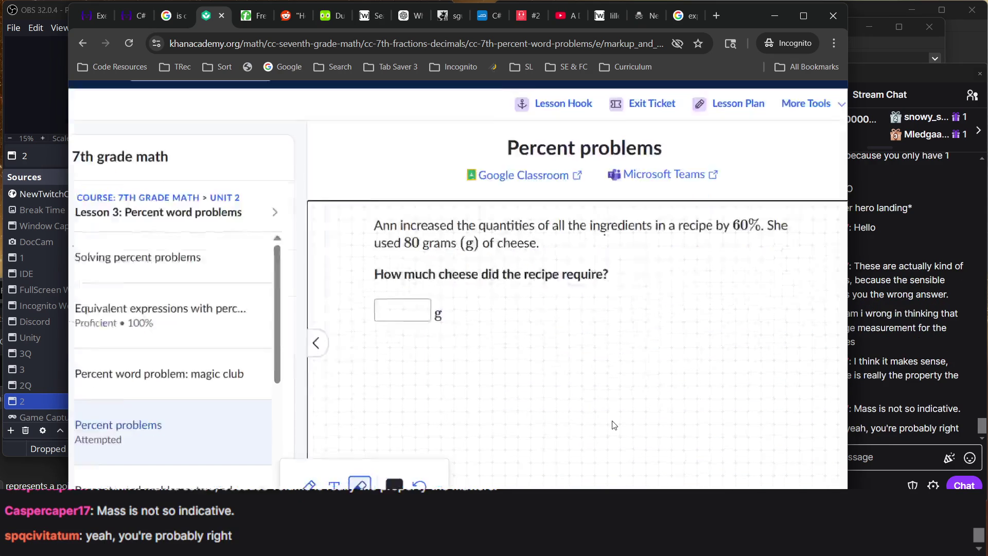
# - Check the stream chat, return to the problem, switch back to the pencil, and write the first C
pyautogui.click(865, 376)
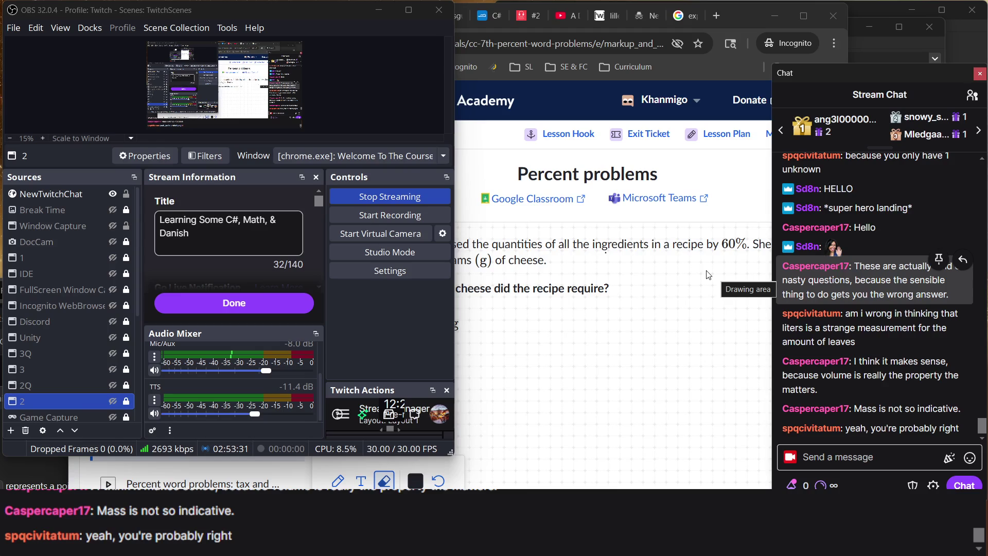
pyautogui.click(671, 269)
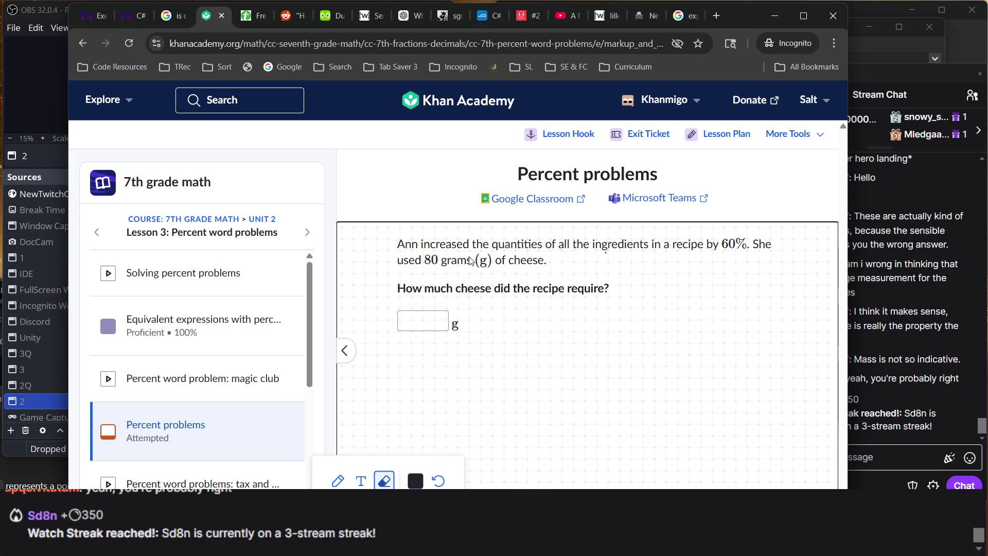
pyautogui.click(338, 480)
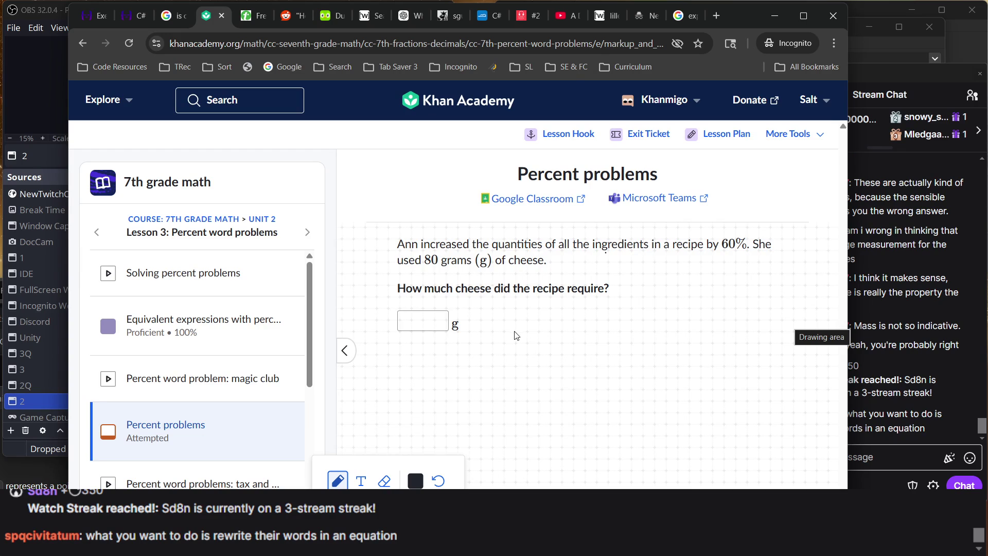
pyautogui.moveTo(514, 335)
pyautogui.mouseDown()
pyautogui.moveTo(502, 343)
pyautogui.moveTo(517, 358)
pyautogui.moveTo(552, 360)
pyautogui.moveTo(555, 342)
pyautogui.moveTo(584, 332)
pyautogui.moveTo(608, 343)
pyautogui.mouseUp()
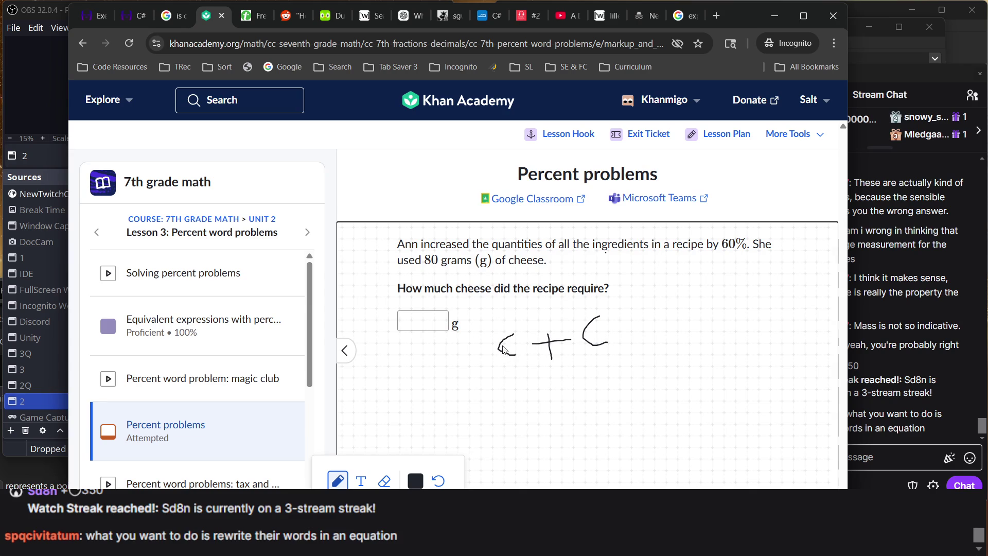
# - Write the parenthesized (.6) after the second C and start the equals sign
pyautogui.moveTo(631, 309)
pyautogui.mouseDown()
pyautogui.moveTo(629, 342)
pyautogui.moveTo(644, 341)
pyautogui.mouseUp()
pyautogui.moveTo(664, 349); pyautogui.dragTo(651, 344)
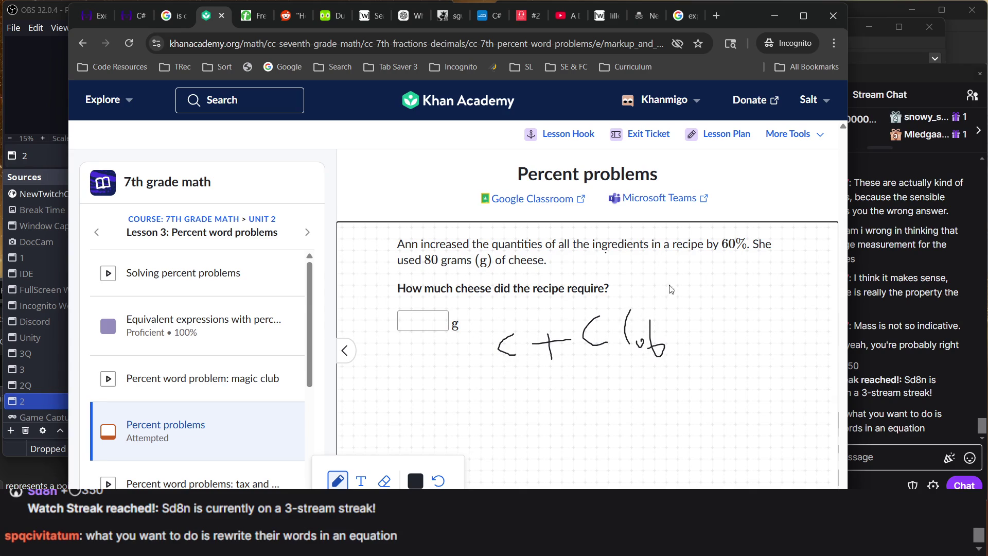
pyautogui.moveTo(653, 300); pyautogui.dragTo(688, 366)
pyautogui.moveTo(642, 343); pyautogui.dragTo(640, 348)
pyautogui.moveTo(696, 325)
pyautogui.mouseDown()
pyautogui.moveTo(728, 324)
pyautogui.moveTo(761, 352)
pyautogui.moveTo(738, 317)
pyautogui.moveTo(794, 318)
pyautogui.mouseUp()
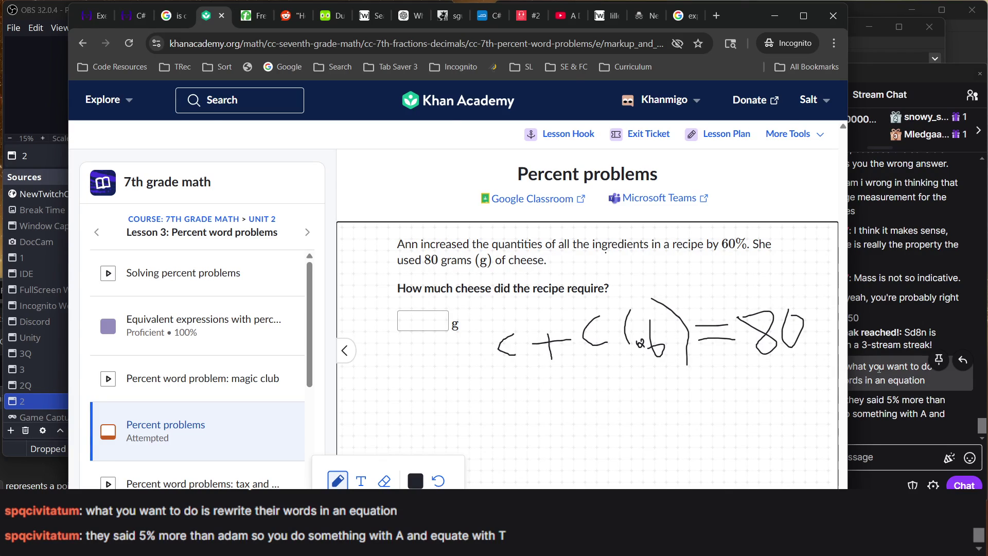
# - Check the stream chat twice, returning to the percent problem page each time
pyautogui.click(880, 369)
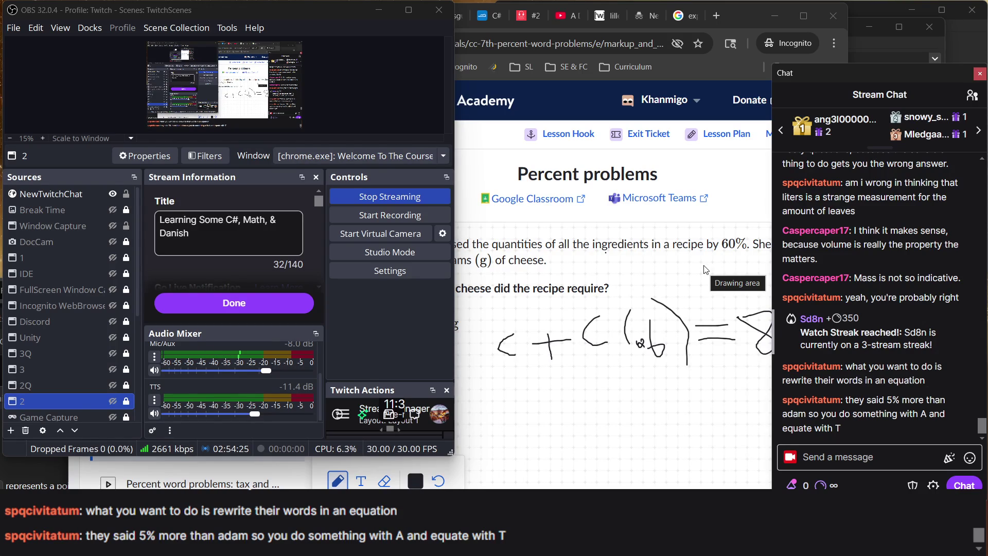
pyautogui.click(713, 240)
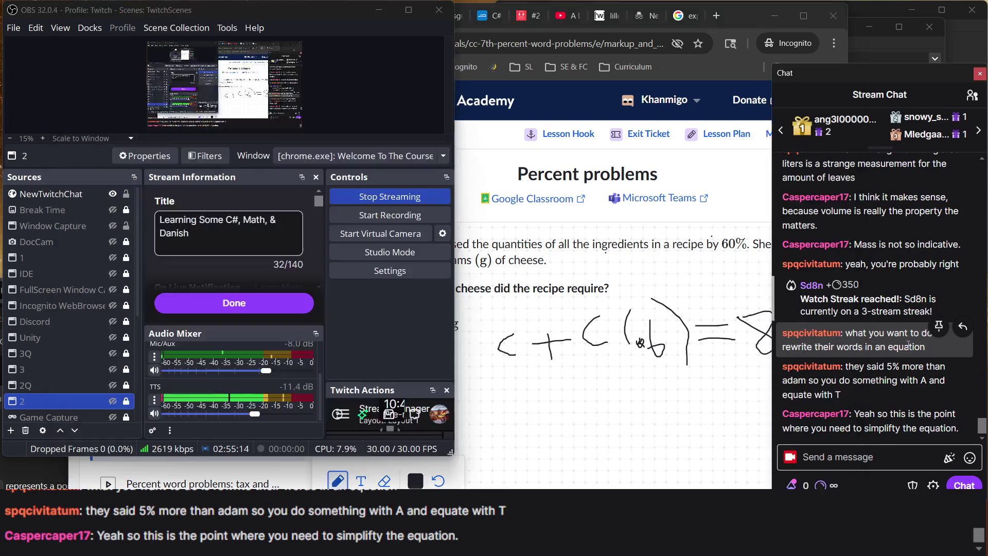
pyautogui.click(909, 345)
pyautogui.click(693, 280)
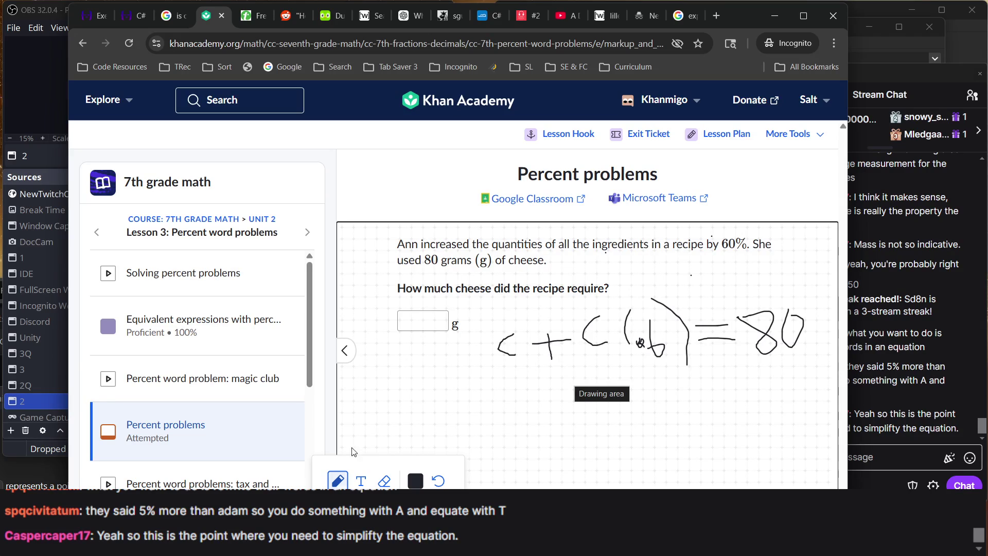
# - Toggle the scratchpad, zoom the browser to about 150%, and scroll to the equation
pyautogui.click(397, 331)
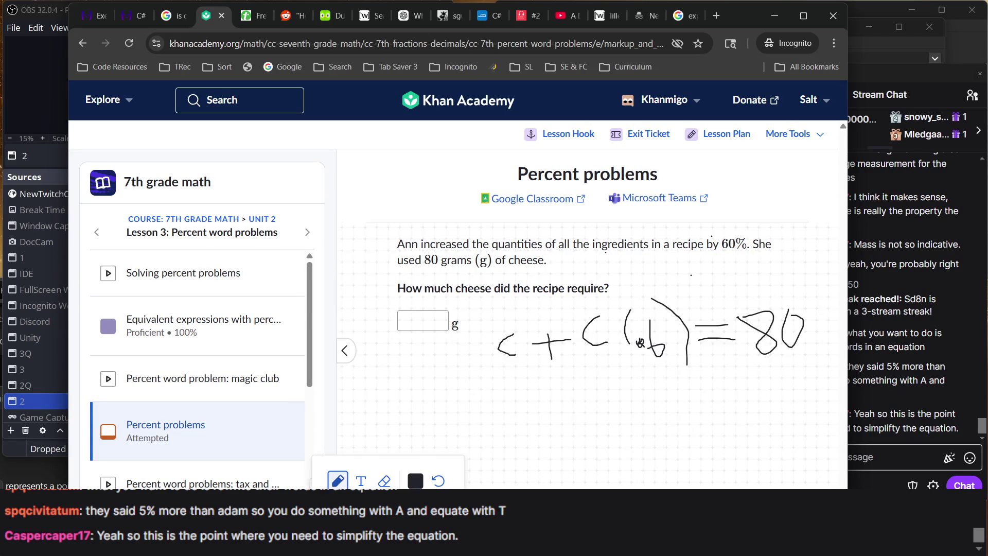
pyautogui.hotkey('ctrl', '+')
pyautogui.hotkey('ctrl', '+')
pyautogui.hotkey('ctrl', '+')
pyautogui.hotkey('ctrl', '-')
pyautogui.hotkey('ctrl', '-')
pyautogui.hotkey('ctrl', '-')
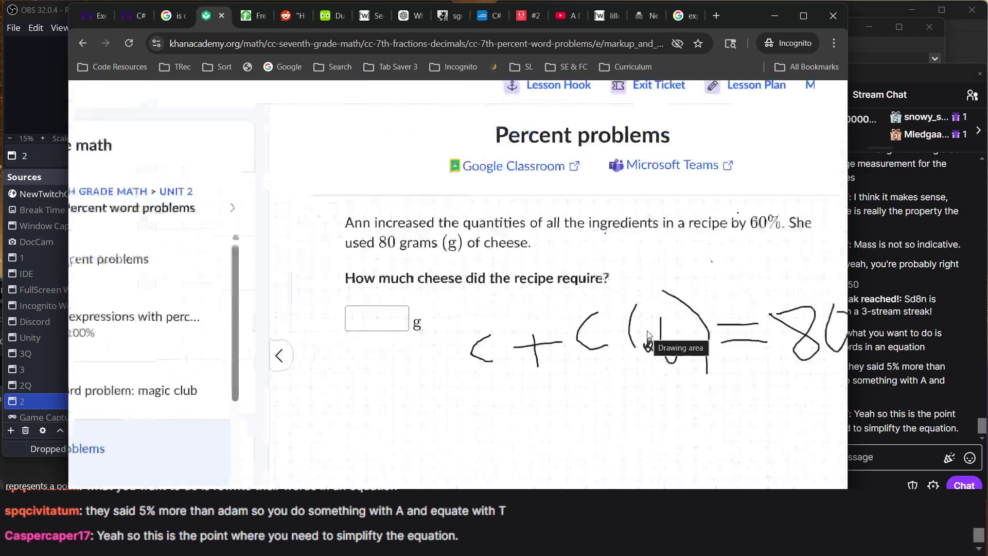
pyautogui.hotkey('ctrl', '+')
pyautogui.hotkey('ctrl', '+')
pyautogui.hotkey('ctrl', '+')
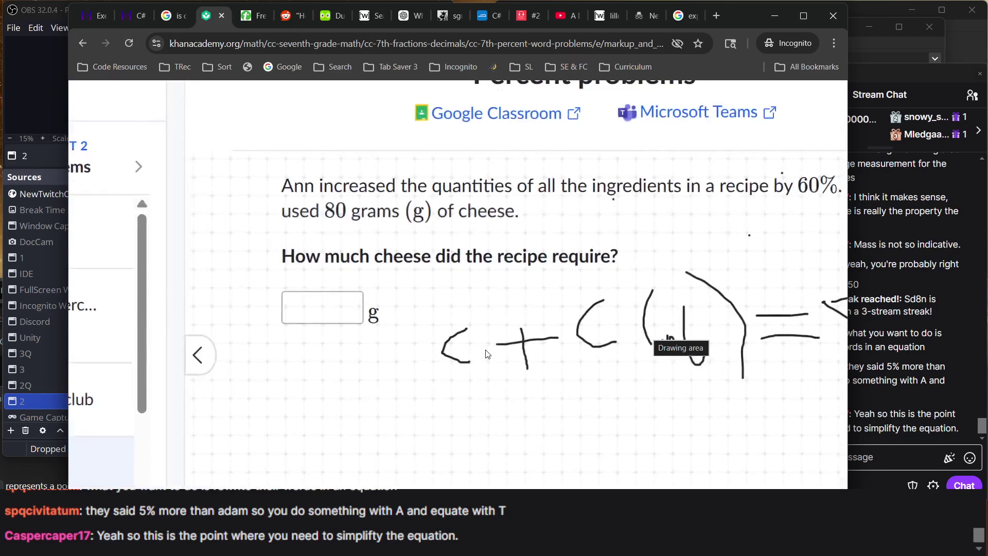
pyautogui.hscroll(-4, 237, 265)
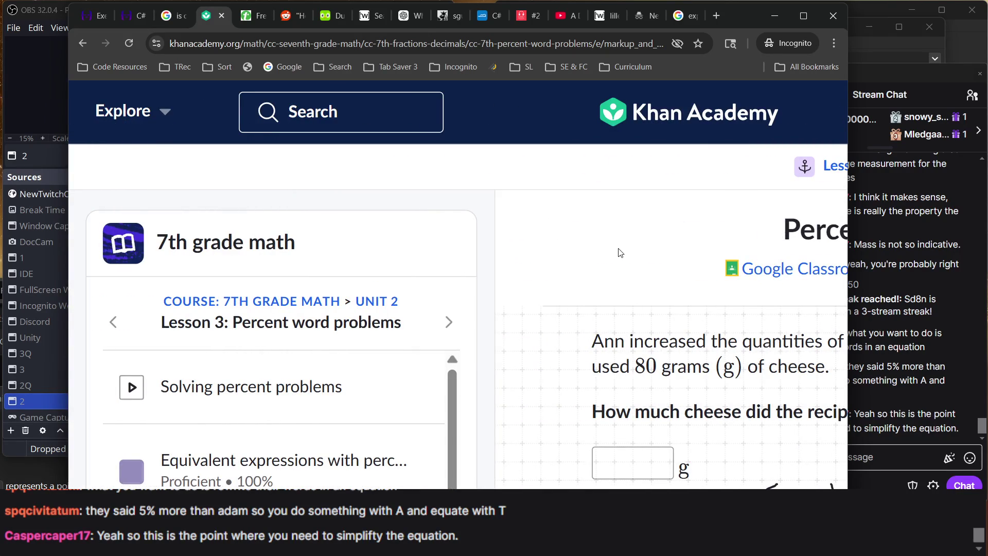
pyautogui.hscroll(9, 620, 252)
pyautogui.scroll(-5, 620, 252)
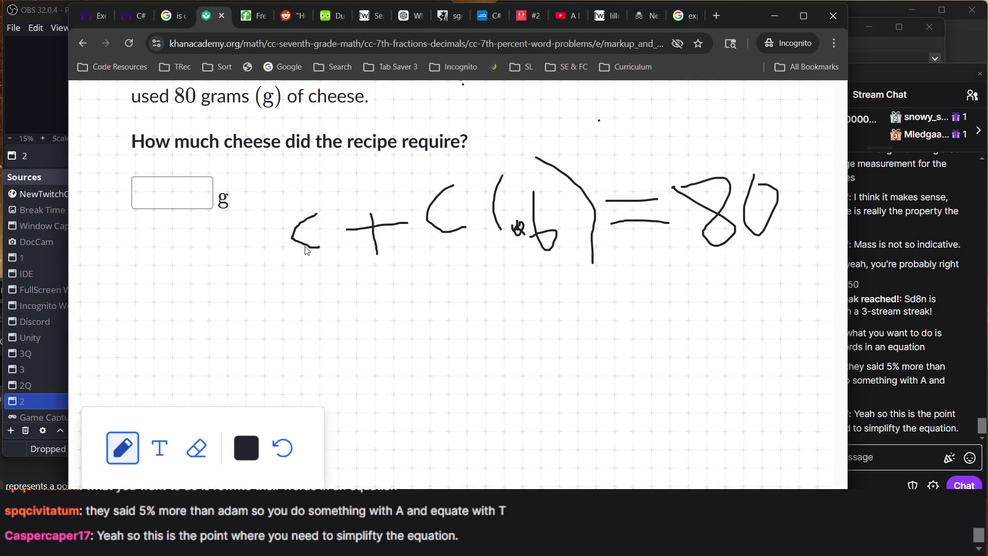
pyautogui.scroll(4, 236, 471)
pyautogui.hscroll(-9, 236, 469)
pyautogui.hscroll(9, 599, 444)
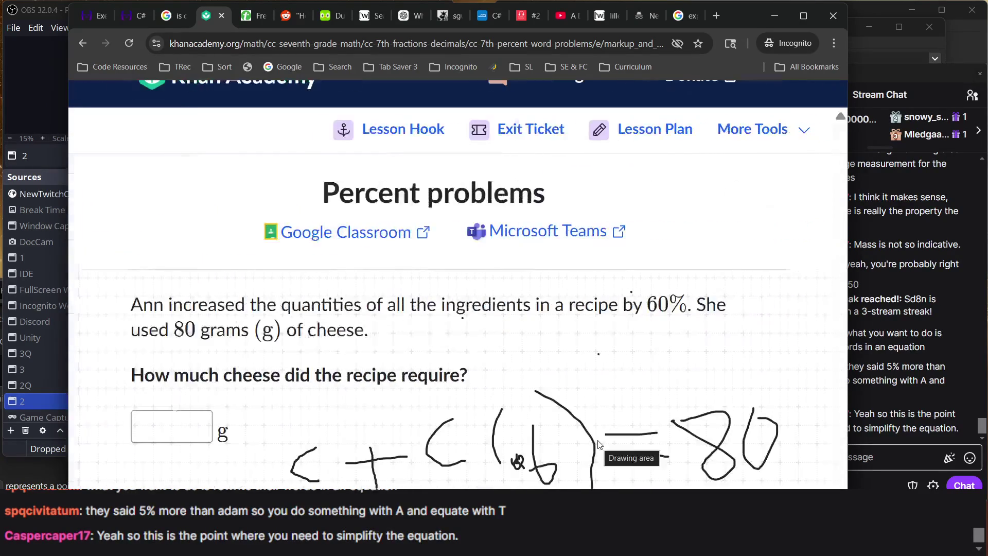
pyautogui.scroll(-5, 585, 381)
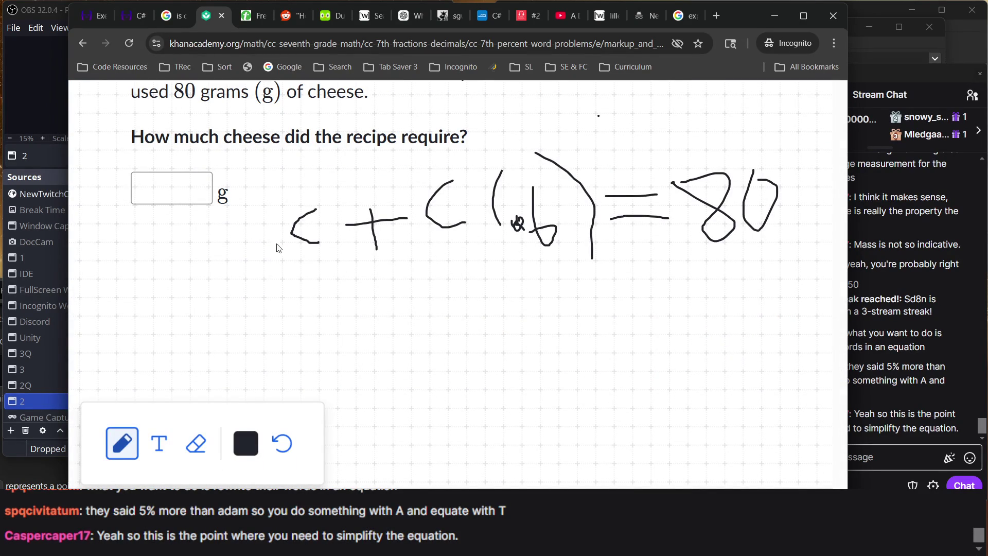
pyautogui.scroll(5, 367, 168)
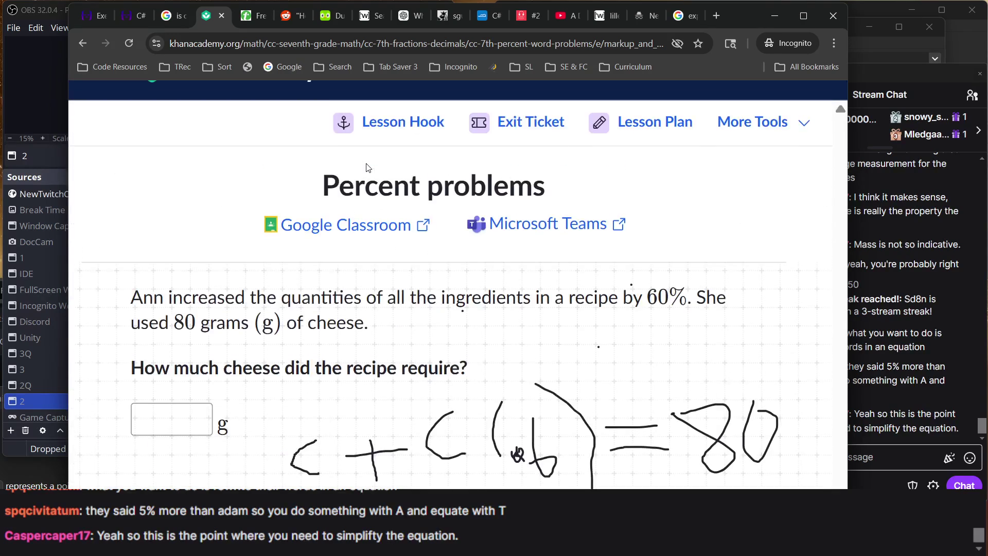
pyautogui.scroll(-5, 367, 166)
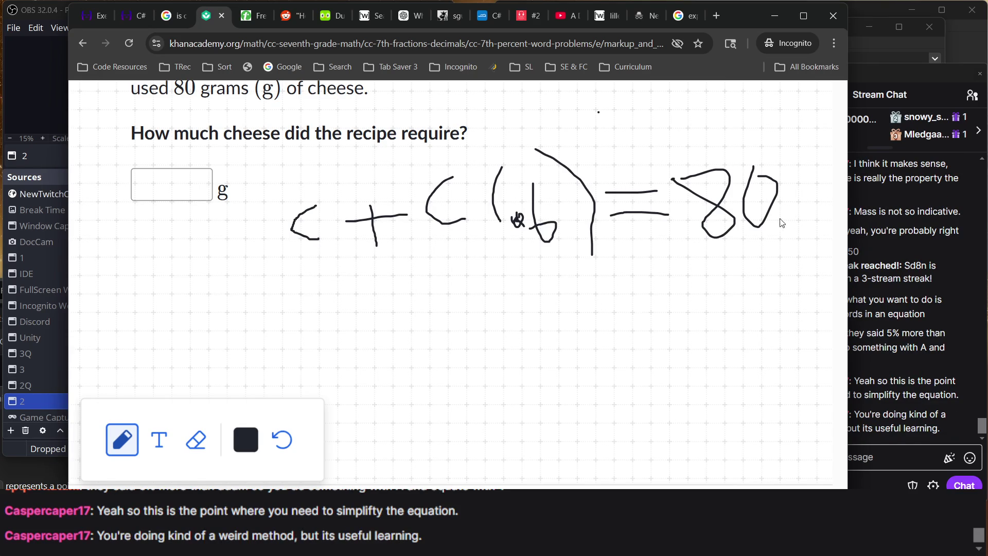
# - Check the stream chat and return to the enlarged problem page
pyautogui.click(883, 279)
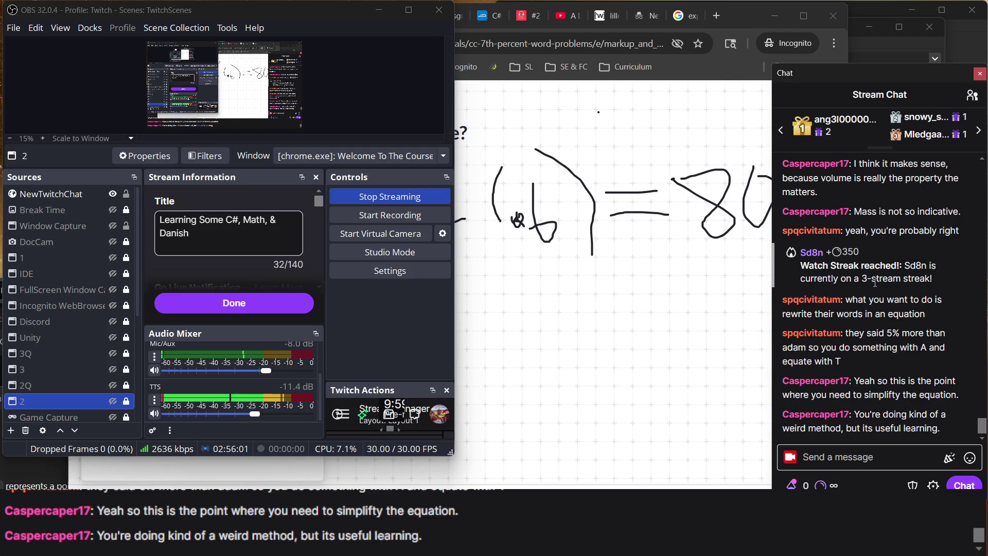
pyautogui.click(717, 205)
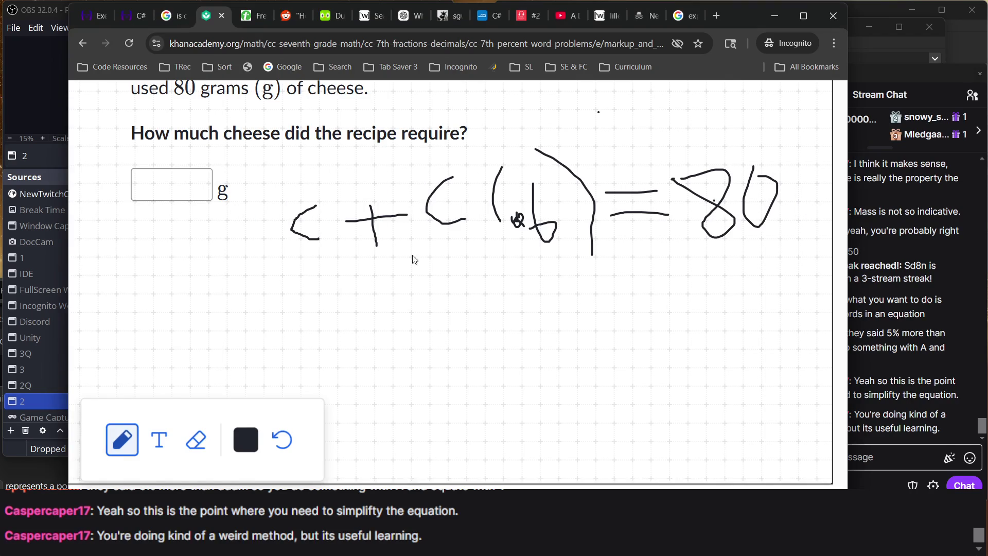
pyautogui.scroll(3, 324, 227)
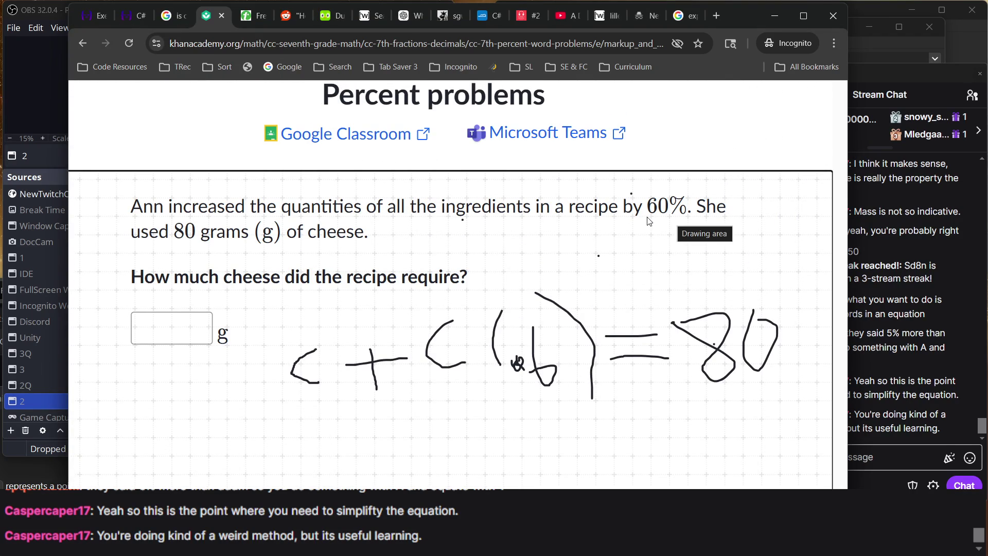
# - Strike through 'by 60%' in the question, then erase that stroke and the stray dots
pyautogui.moveTo(678, 221); pyautogui.dragTo(626, 217)
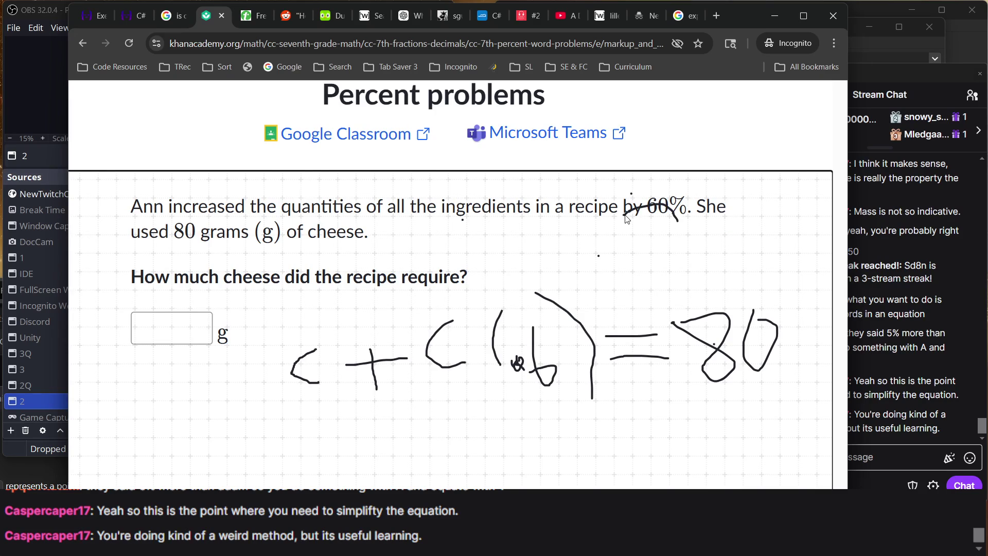
pyautogui.scroll(-3, 404, 271)
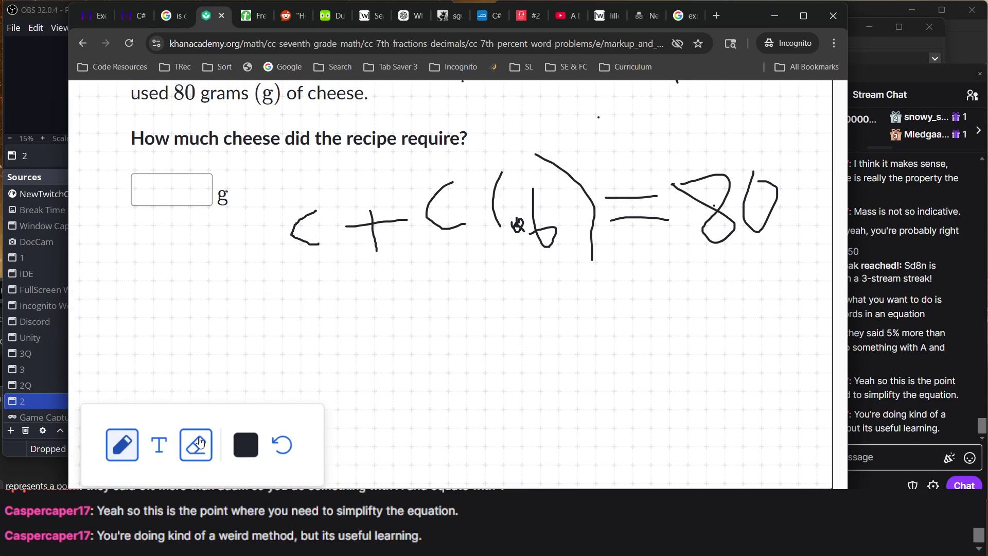
pyautogui.scroll(4, 199, 442)
pyautogui.moveTo(604, 264)
pyautogui.mouseDown()
pyautogui.moveTo(726, 297)
pyautogui.moveTo(605, 257)
pyautogui.mouseUp()
pyautogui.moveTo(620, 328)
pyautogui.mouseDown()
pyautogui.moveTo(578, 292)
pyautogui.moveTo(463, 270)
pyautogui.mouseUp()
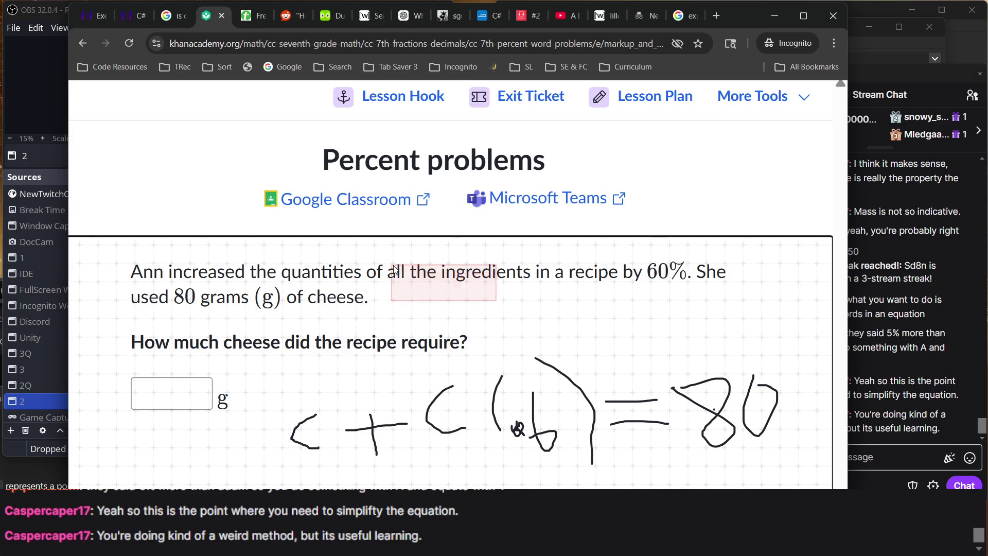
# - Check the stream chat, return to the problem, and zoom out one step to see it all
pyautogui.scroll(-3, 328, 299)
pyautogui.scroll(1, 327, 299)
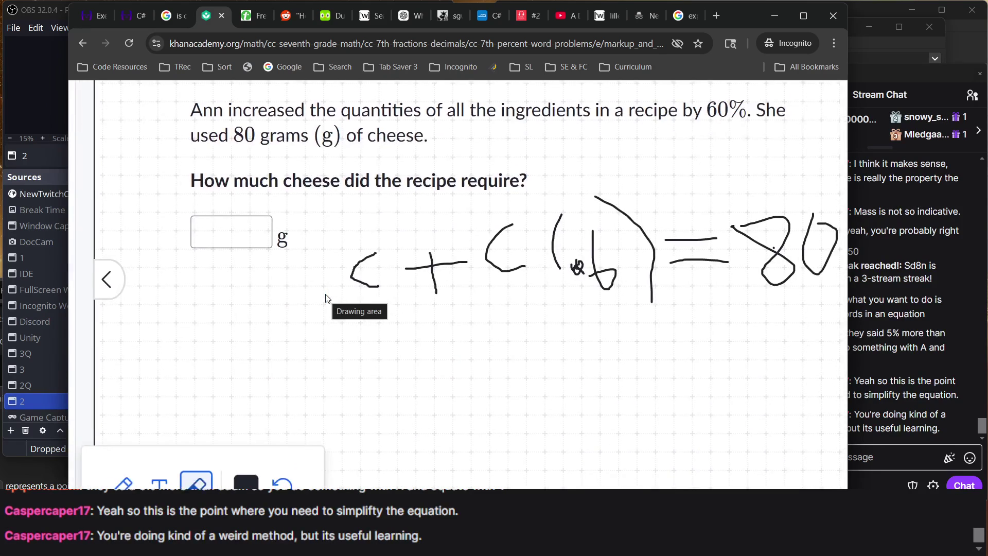
pyautogui.hotkey('alt', 'Tab')
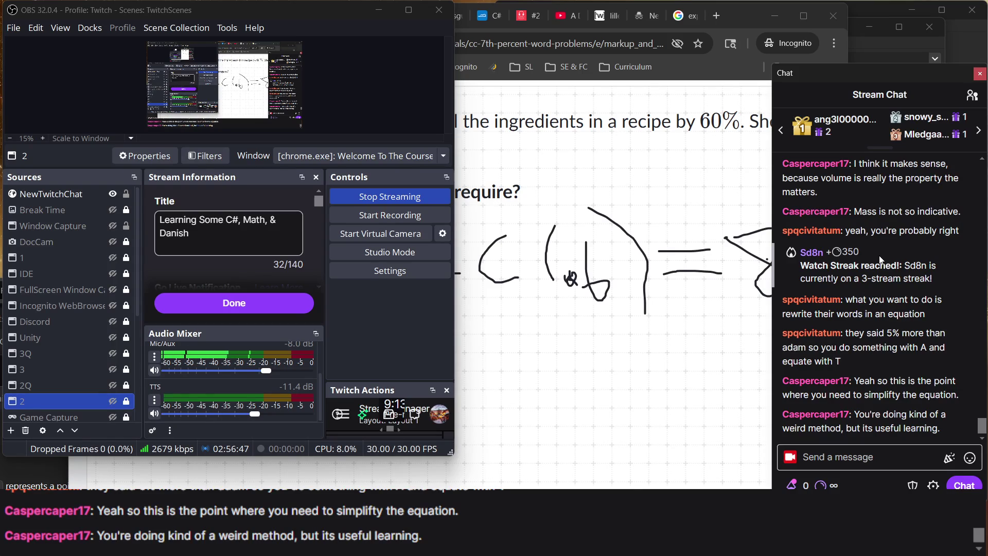
pyautogui.click(664, 136)
pyautogui.hscroll(1, 402, 151)
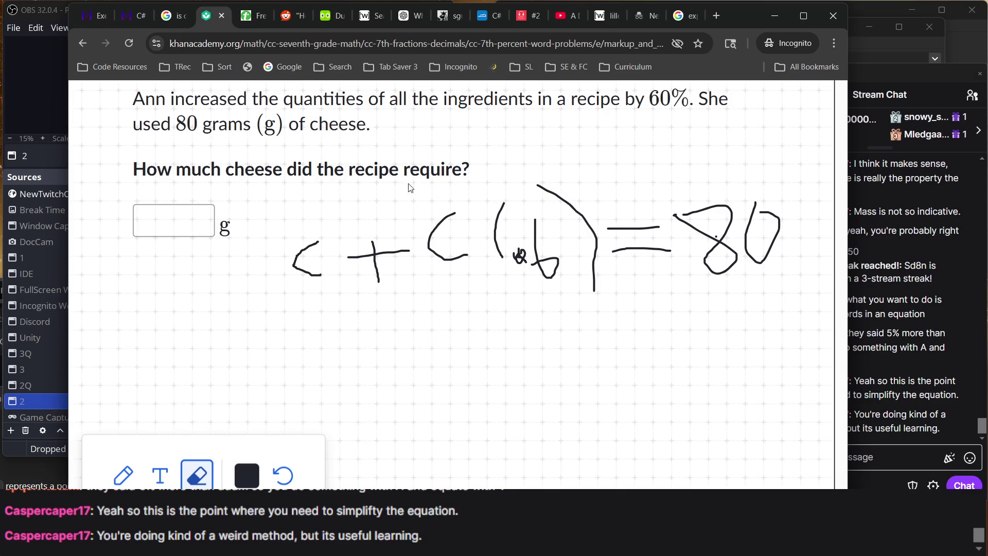
pyautogui.scroll(2, 469, 289)
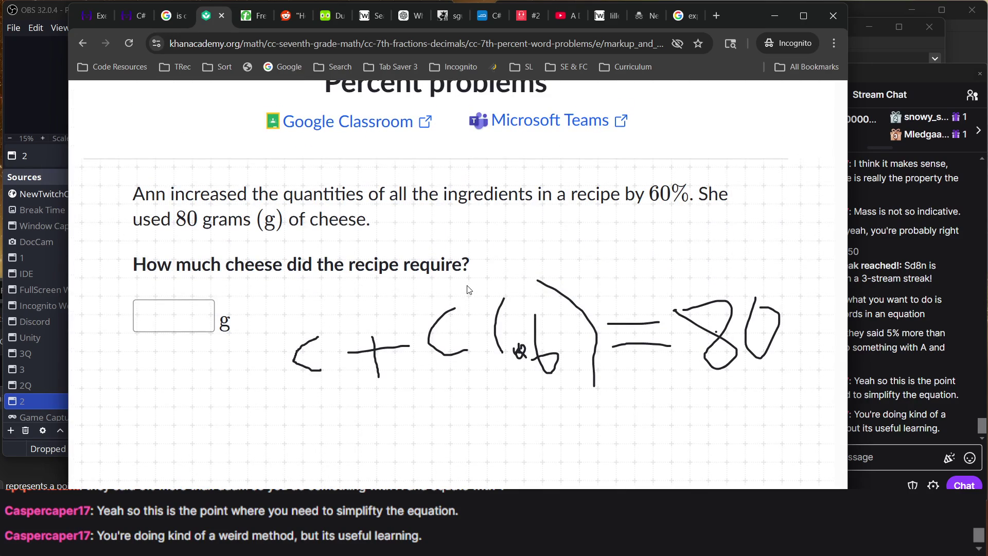
pyautogui.scroll(-1, 469, 289)
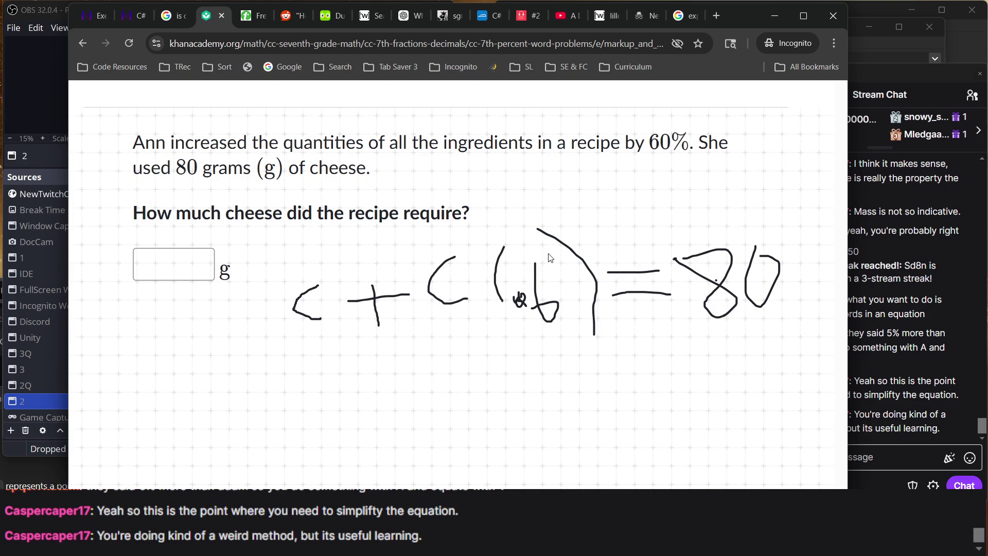
pyautogui.hotkey('ctrl', '-')
pyautogui.hotkey('ctrl', '-')
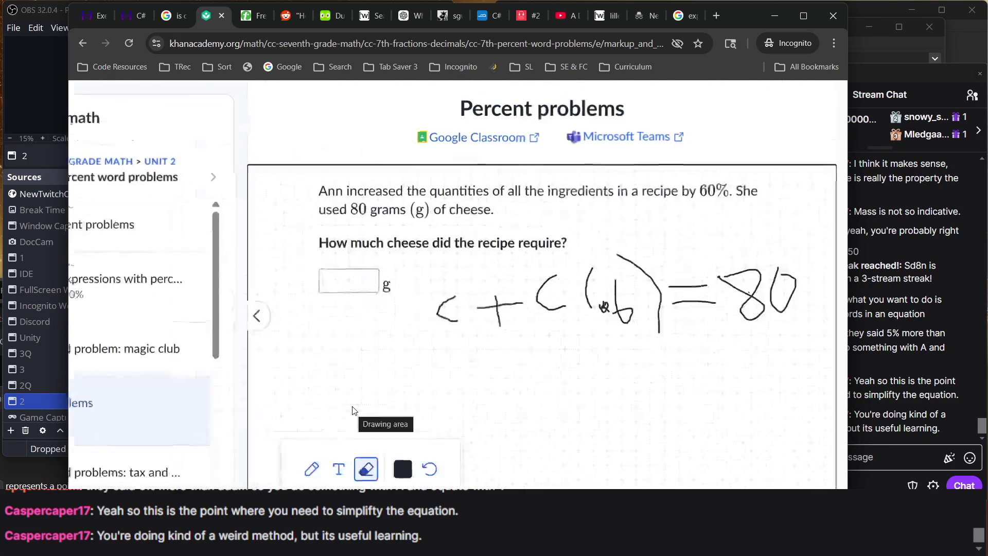
# - Cross out the .6 in parentheses and draw fraction bars under 'c +' and '80'
pyautogui.moveTo(627, 274); pyautogui.dragTo(592, 361)
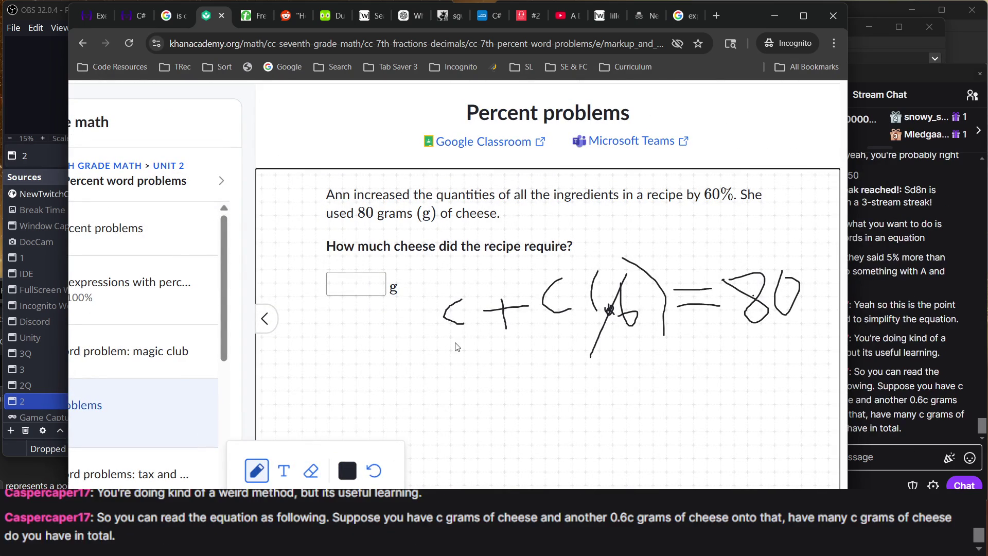
pyautogui.moveTo(437, 339)
pyautogui.mouseDown()
pyautogui.moveTo(502, 338)
pyautogui.moveTo(483, 360)
pyautogui.moveTo(492, 372)
pyautogui.moveTo(480, 363)
pyautogui.mouseUp()
pyautogui.moveTo(714, 326)
pyautogui.mouseDown()
pyautogui.moveTo(811, 313)
pyautogui.moveTo(785, 354)
pyautogui.moveTo(772, 350)
pyautogui.mouseUp()
# - Glance at the stream chat several times, selecting the latest message, and return to the problem
pyautogui.click(855, 321)
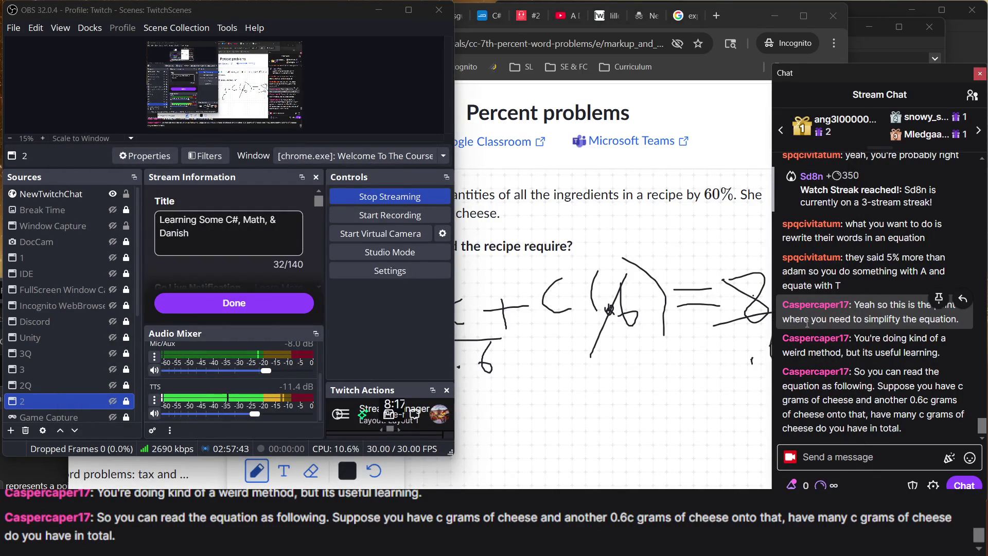
pyautogui.click(712, 208)
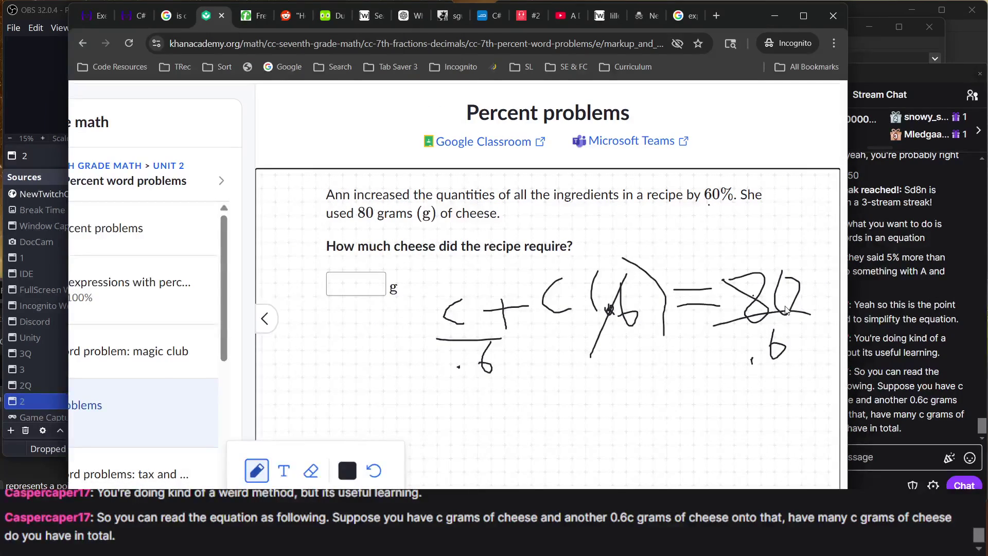
pyautogui.click(874, 347)
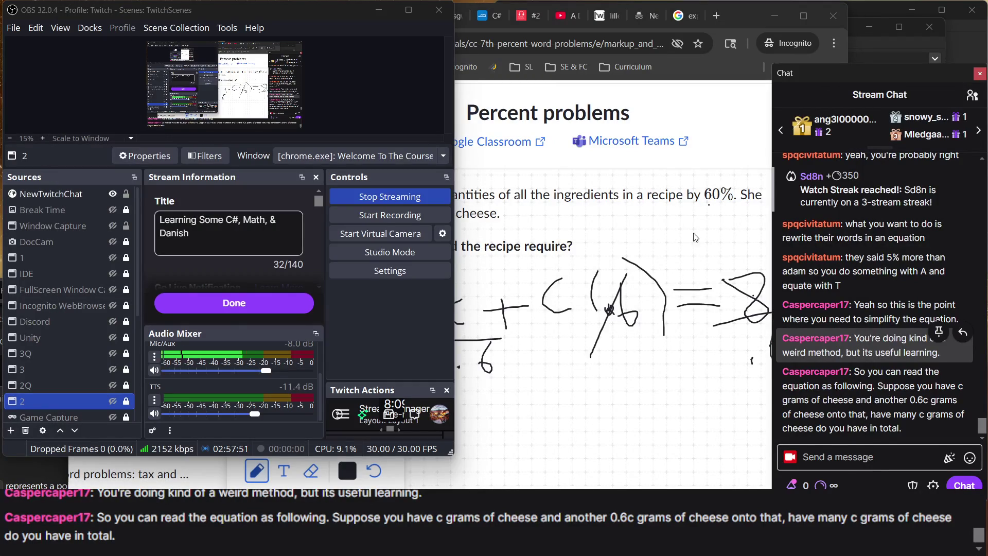
pyautogui.click(707, 194)
pyautogui.tripleClick(881, 406)
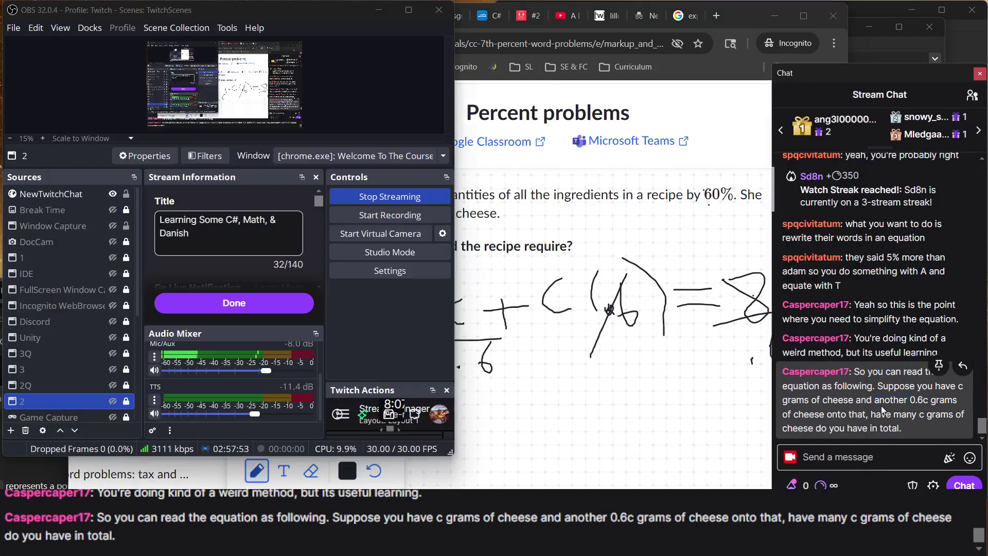
pyautogui.click(718, 191)
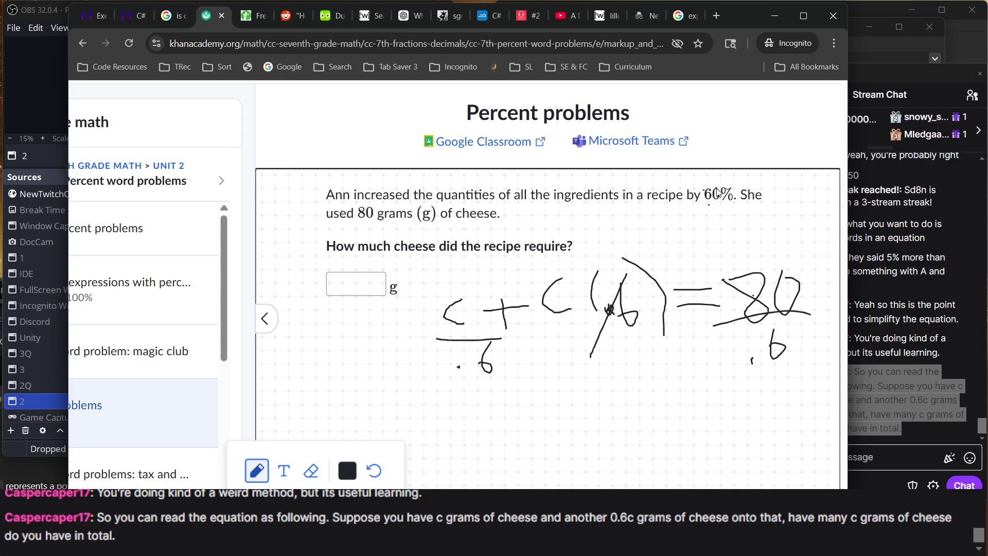
pyautogui.moveTo(896, 406)
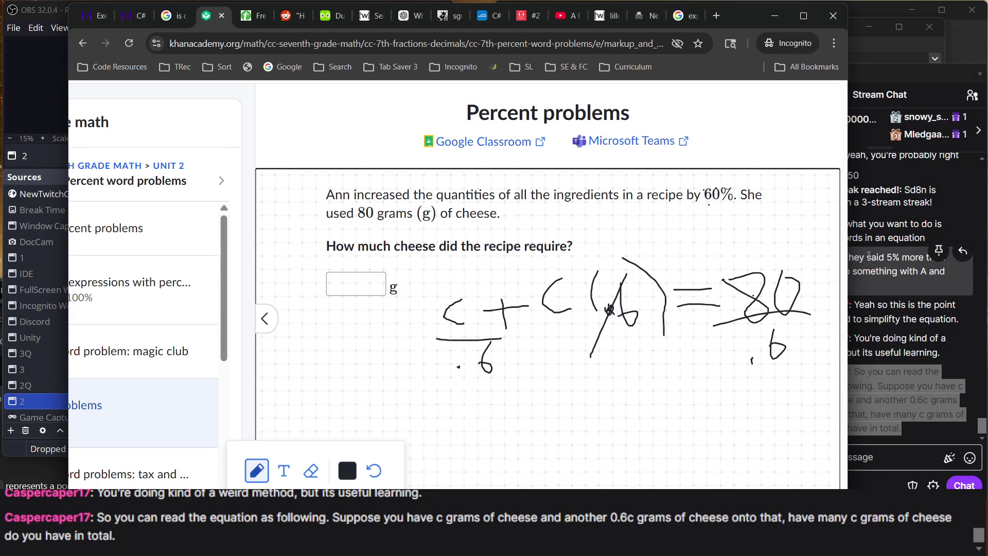
# - Write = 133 1/3 beneath 80 over .6, then check the stream chat and return
pyautogui.moveTo(690, 382); pyautogui.dragTo(674, 433)
pyautogui.moveTo(712, 402)
pyautogui.mouseDown()
pyautogui.moveTo(725, 415)
pyautogui.moveTo(711, 425)
pyautogui.mouseUp()
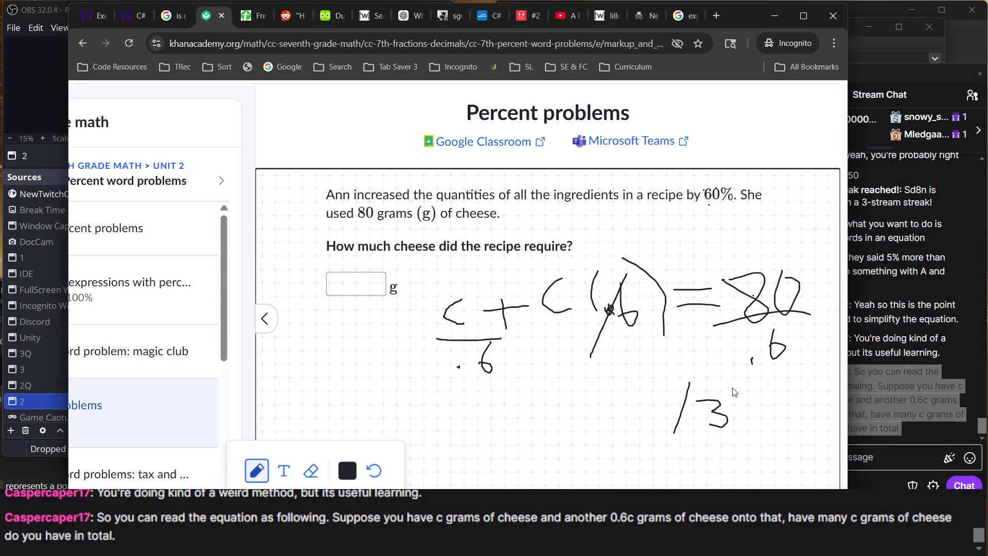
pyautogui.moveTo(734, 392)
pyautogui.mouseDown()
pyautogui.moveTo(742, 412)
pyautogui.moveTo(735, 430)
pyautogui.mouseUp()
pyautogui.moveTo(783, 374)
pyautogui.mouseDown()
pyautogui.moveTo(791, 410)
pyautogui.moveTo(835, 405)
pyautogui.moveTo(807, 442)
pyautogui.mouseUp()
pyautogui.moveTo(625, 406)
pyautogui.mouseDown()
pyautogui.moveTo(665, 405)
pyautogui.moveTo(667, 422)
pyautogui.mouseUp()
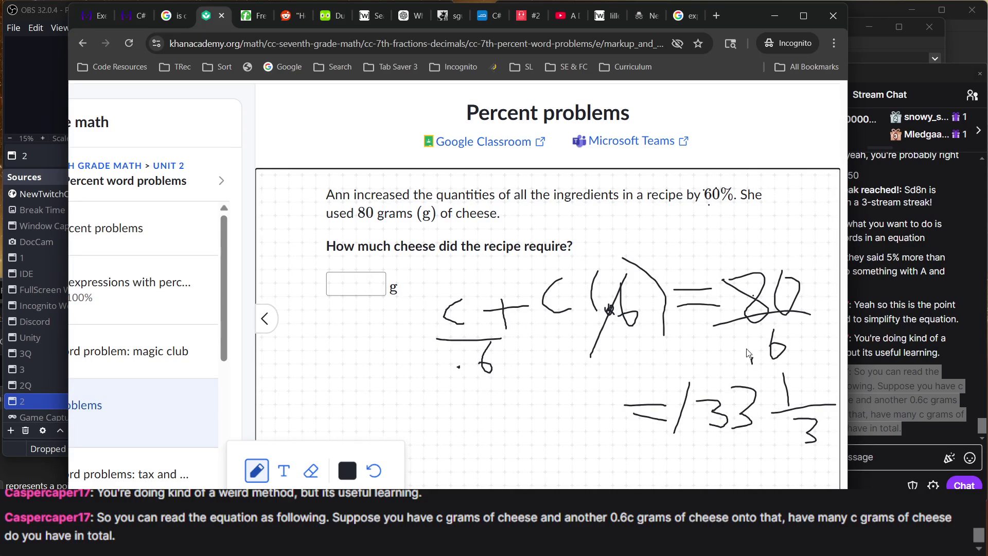
pyautogui.click(839, 362)
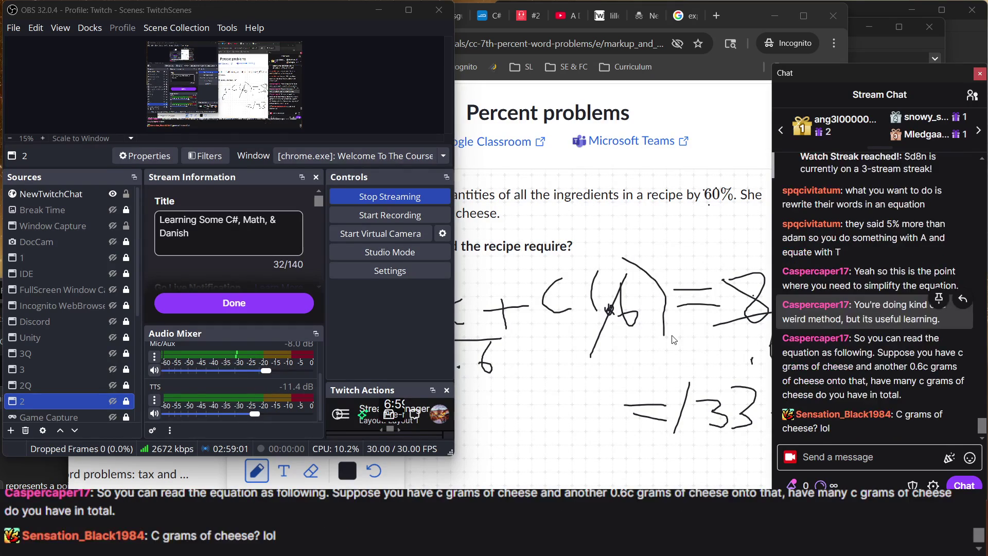
pyautogui.click(679, 271)
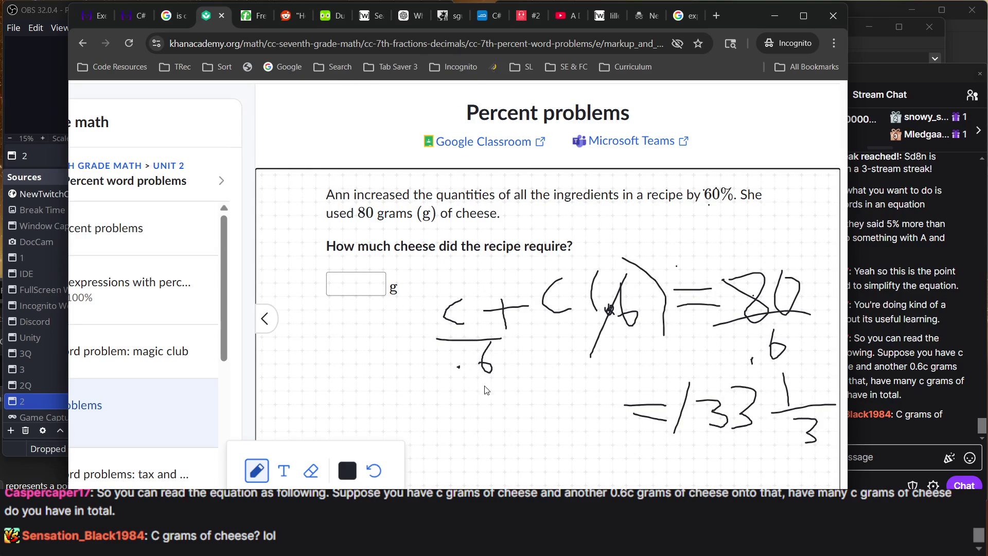
# - Try erasing the equals and 1 strokes with the eraser tool
pyautogui.click(311, 471)
pyautogui.moveTo(621, 384)
pyautogui.mouseDown()
pyautogui.moveTo(735, 415)
pyautogui.moveTo(818, 458)
pyautogui.moveTo(672, 400)
pyautogui.moveTo(849, 471)
pyautogui.moveTo(479, 487)
pyautogui.mouseUp()
pyautogui.hscroll(-3, 321, 384)
pyautogui.scroll(2, 148, 263)
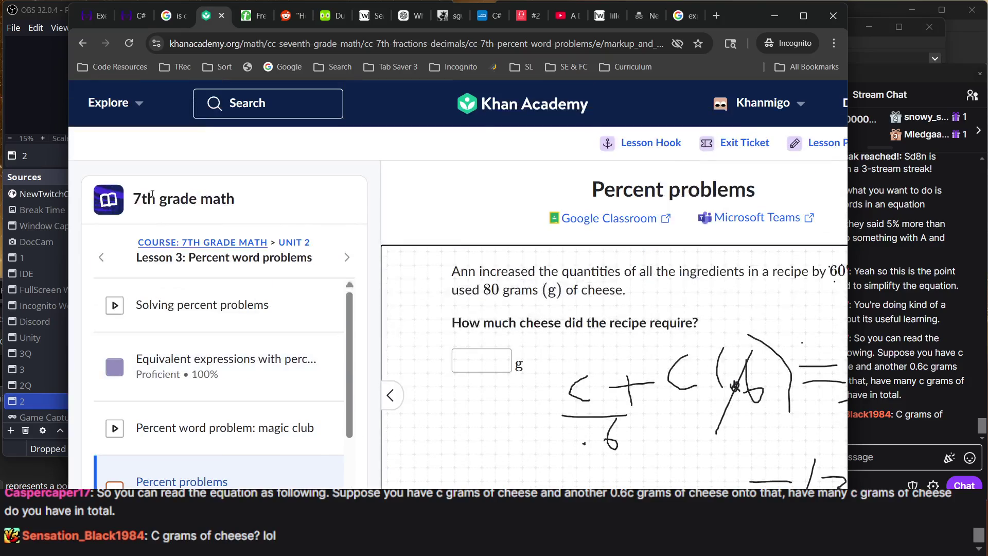
# - Rezoom the page, move the browser window left, and switch between OBS and Chrome
pyautogui.hotkey('ctrl', '-')
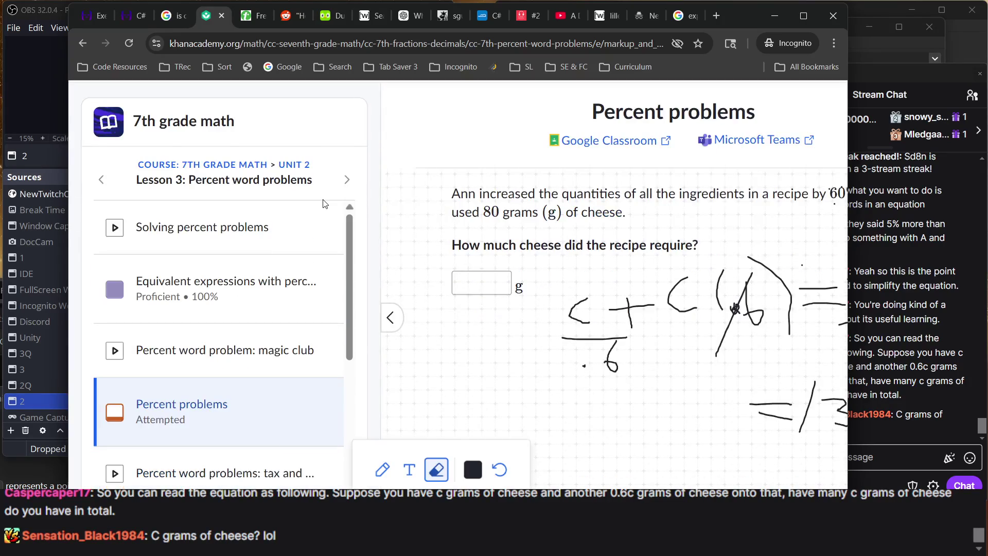
pyautogui.hotkey('ctrl', '+')
pyautogui.hotkey('ctrl', '+')
pyautogui.hotkey('ctrl', '+')
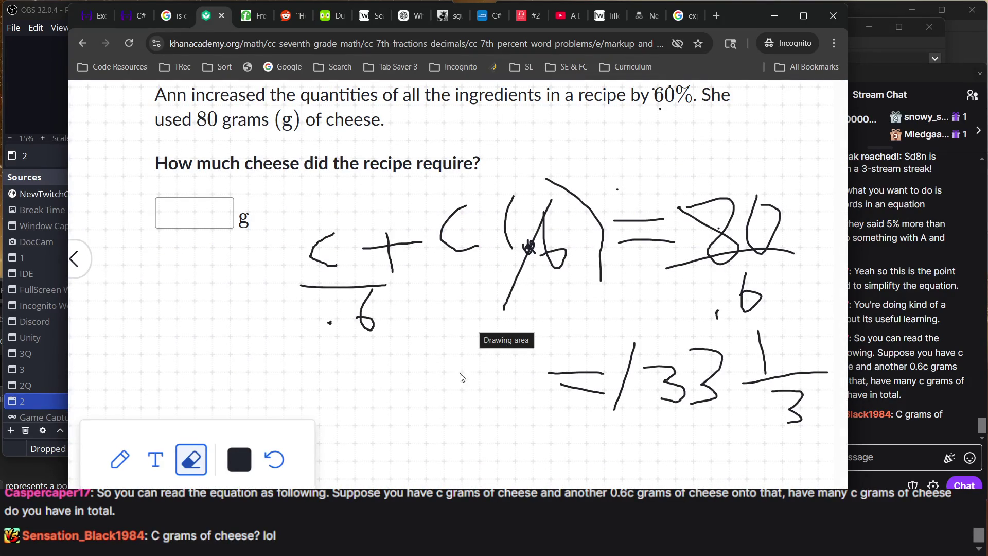
pyautogui.moveTo(737, 11); pyautogui.dragTo(655, 11)
pyautogui.hotkey('alt', 'Tab')
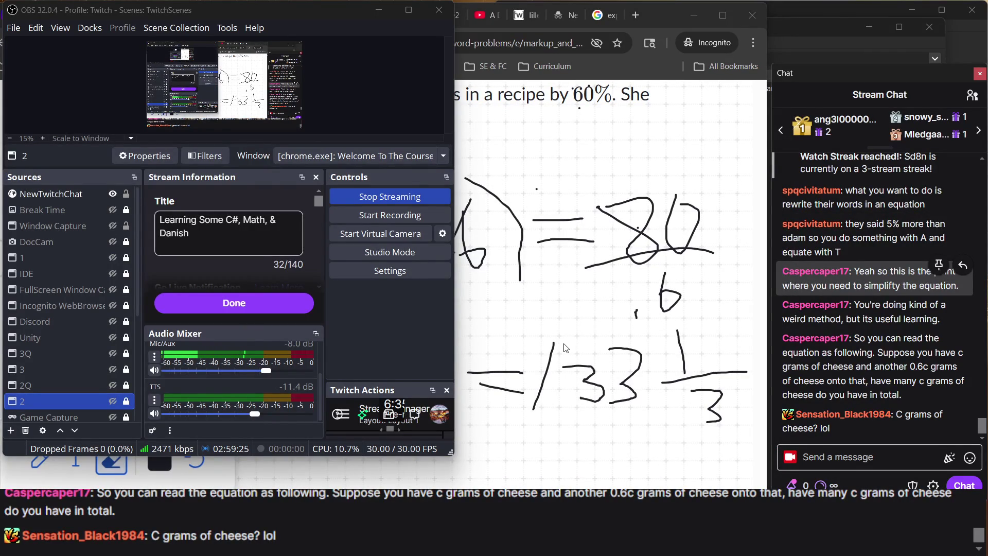
pyautogui.click(111, 462)
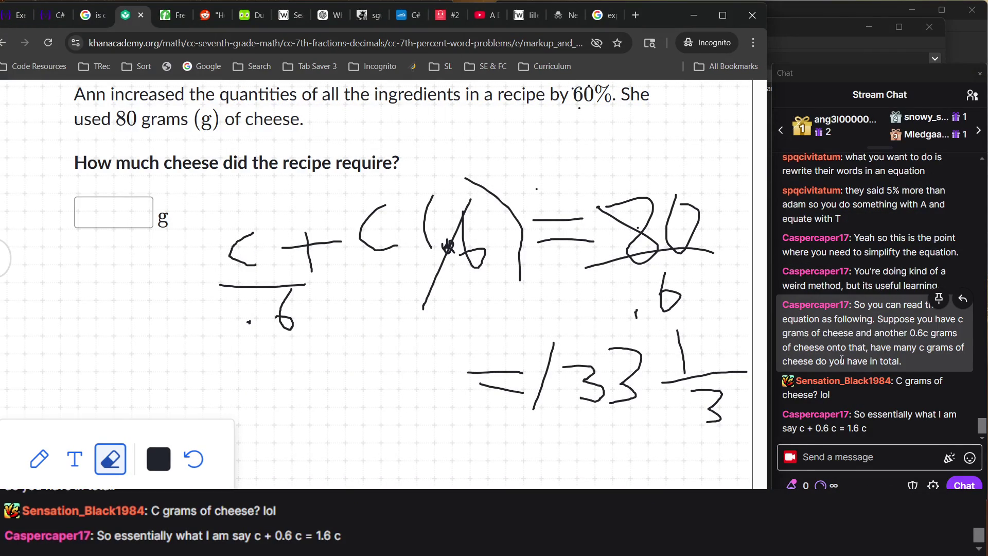
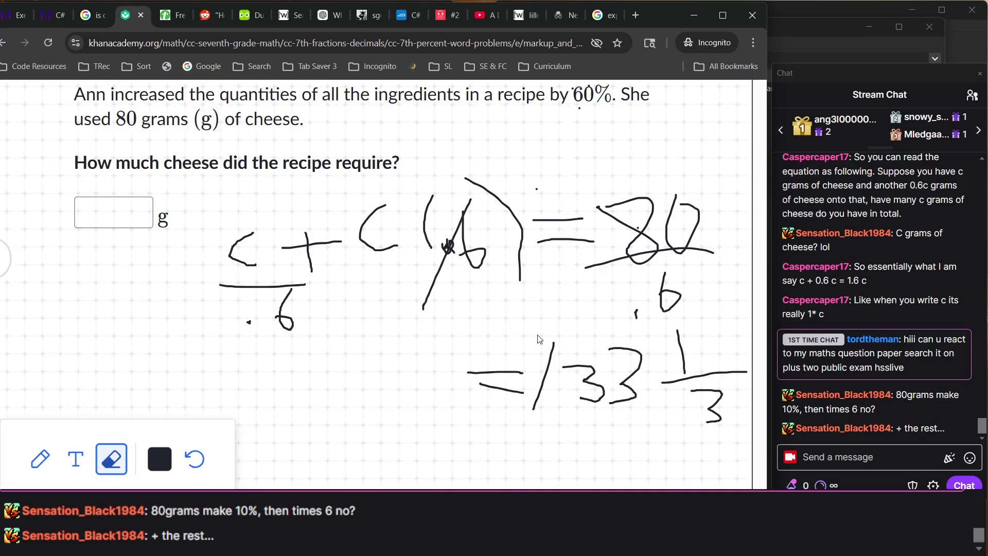
# - Erase all handwritten working from the cheese problem's scratchpad, then switch back to the pen
pyautogui.scroll(5, 290, 344)
pyautogui.scroll(-2, 290, 343)
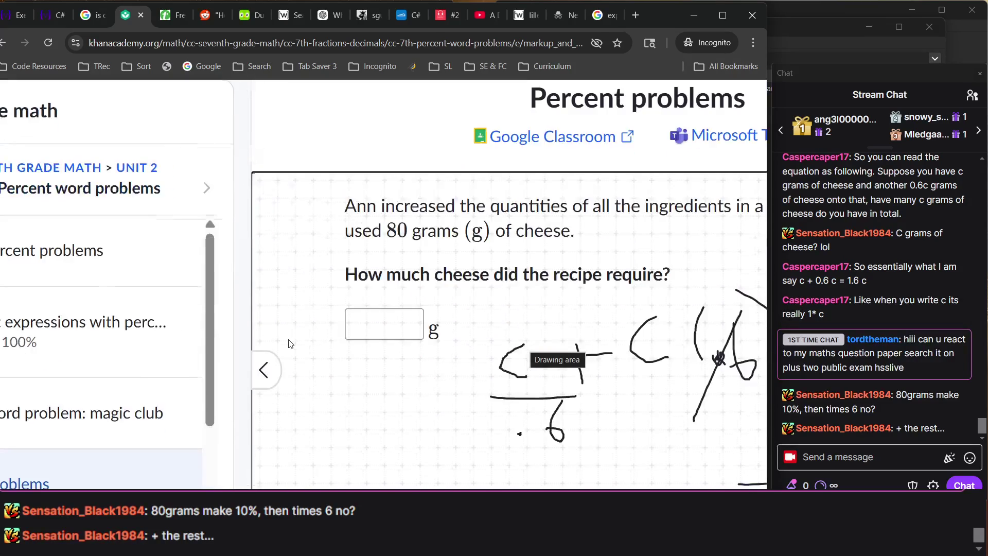
pyautogui.keyDown('ctrl'); pyautogui.scroll(-2, 290, 343); pyautogui.keyUp('ctrl')
pyautogui.keyDown('ctrl'); pyautogui.scroll(2, 290, 344); pyautogui.keyUp('ctrl')
pyautogui.scroll(-3, 290, 343)
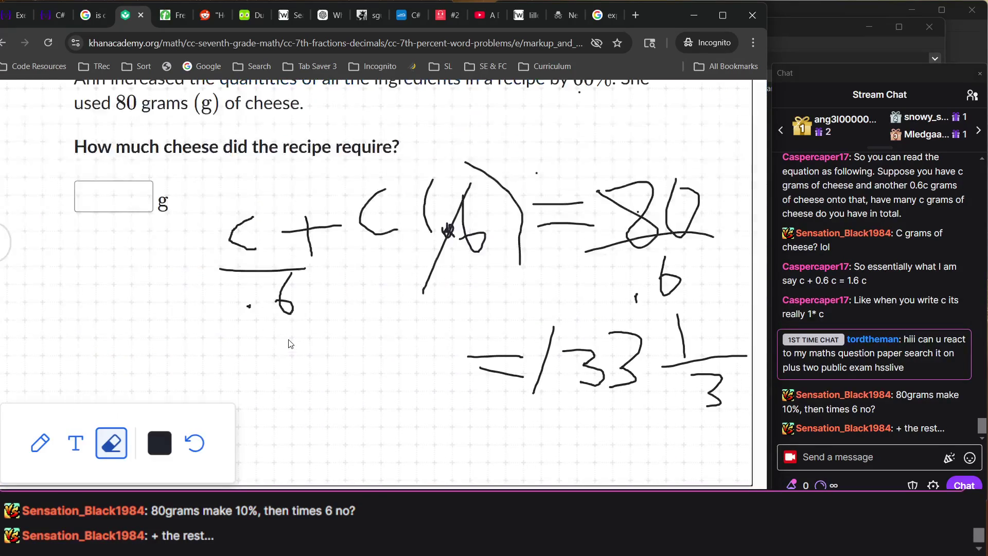
pyautogui.click(860, 367)
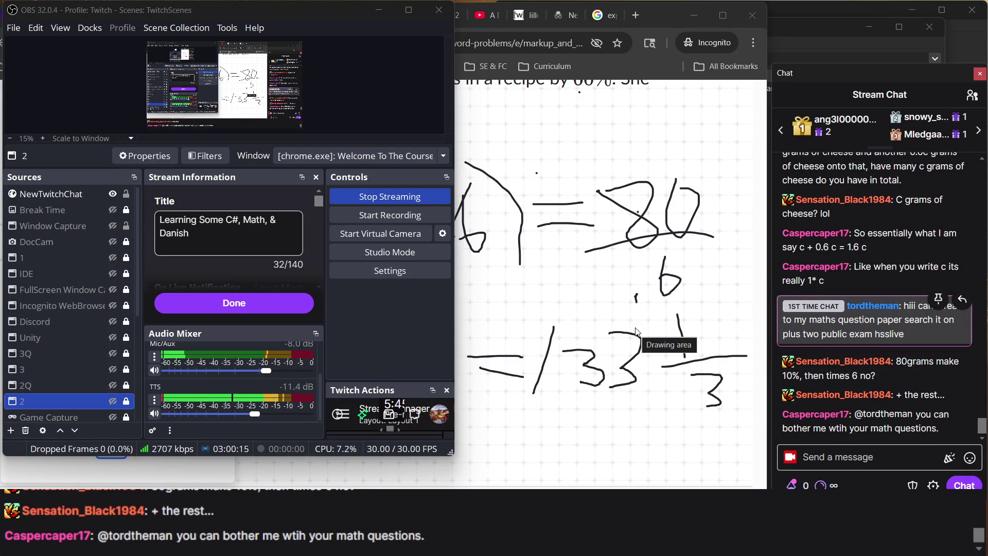
pyautogui.click(692, 367)
pyautogui.moveTo(707, 431)
pyautogui.mouseDown()
pyautogui.moveTo(447, 207)
pyautogui.moveTo(132, 89)
pyautogui.mouseUp()
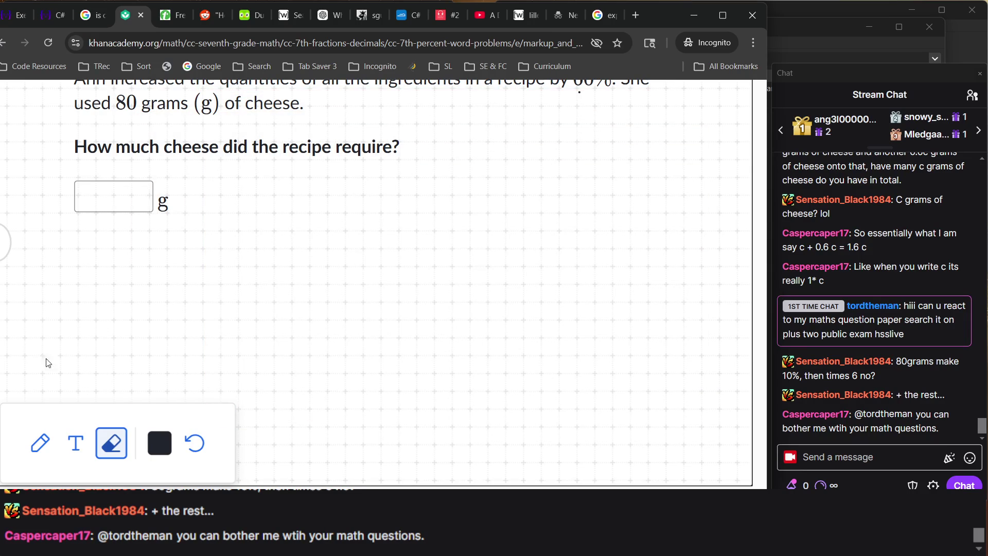
pyautogui.click(40, 443)
# - Glance at the streaming software, then bring the cheese exercise window back to front
pyautogui.scroll(-3, 310, 295)
pyautogui.scroll(-1, 310, 295)
pyautogui.scroll(4, 520, 315)
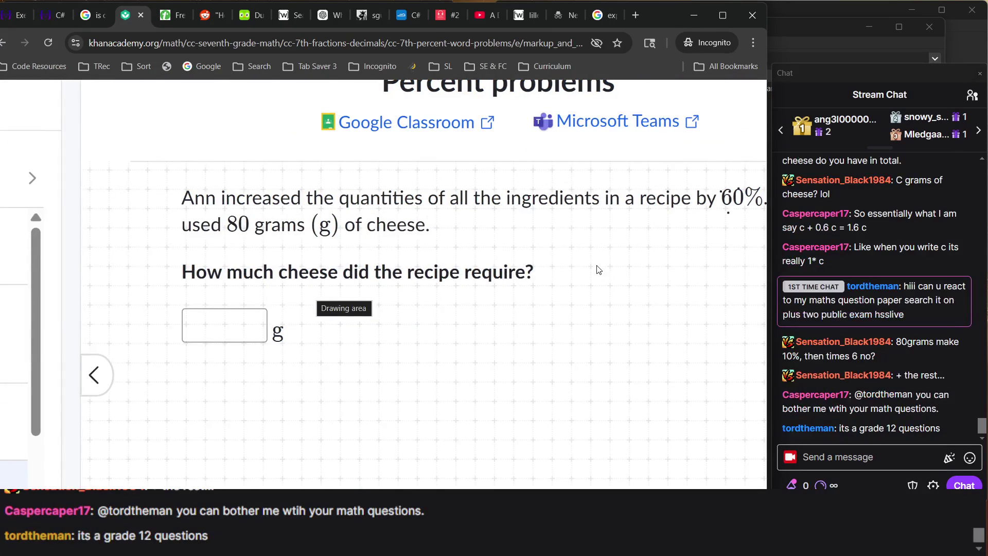
pyautogui.scroll(-2, 597, 269)
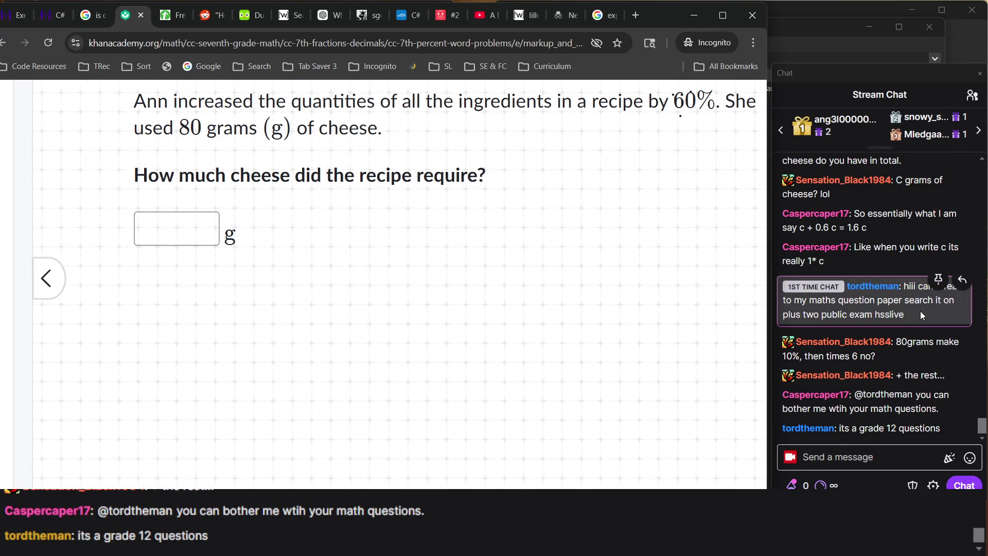
pyautogui.click(888, 428)
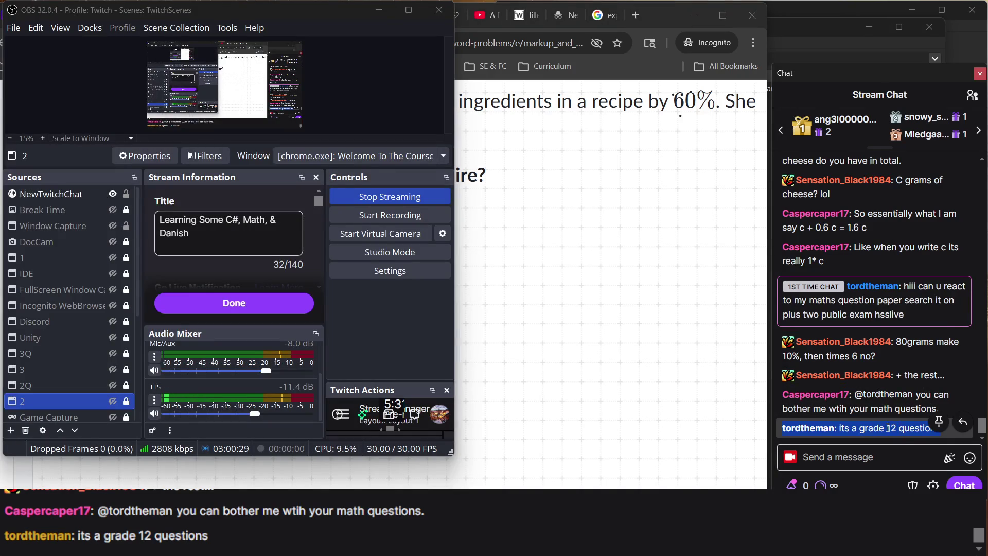
pyautogui.click(695, 336)
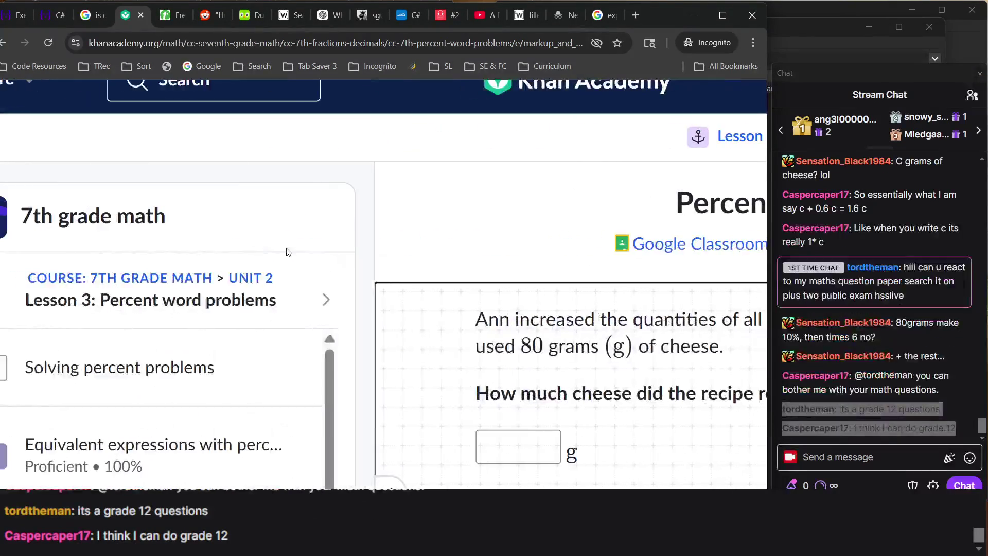
pyautogui.scroll(-5, 431, 328)
pyautogui.scroll(4, 431, 328)
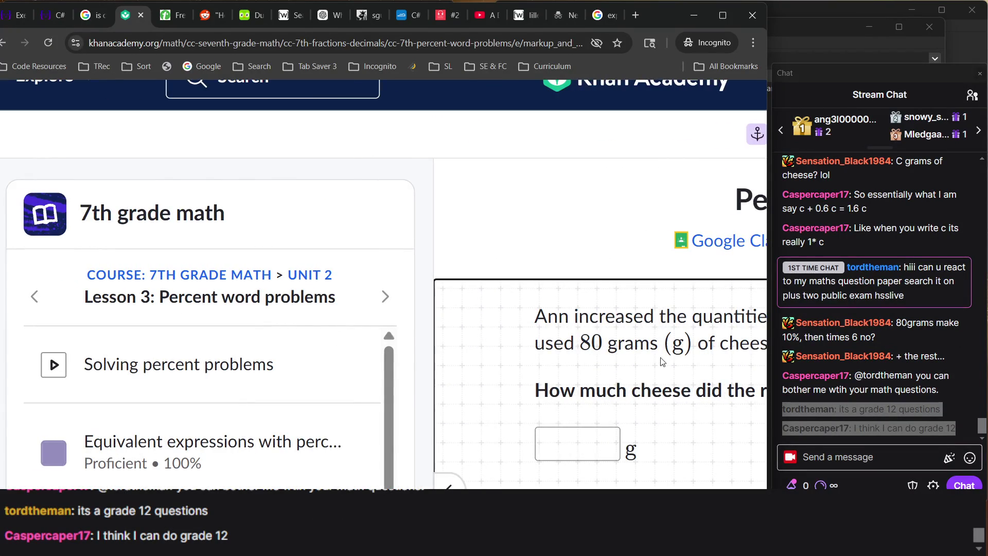
pyautogui.hotkey('alt', 'Tab')
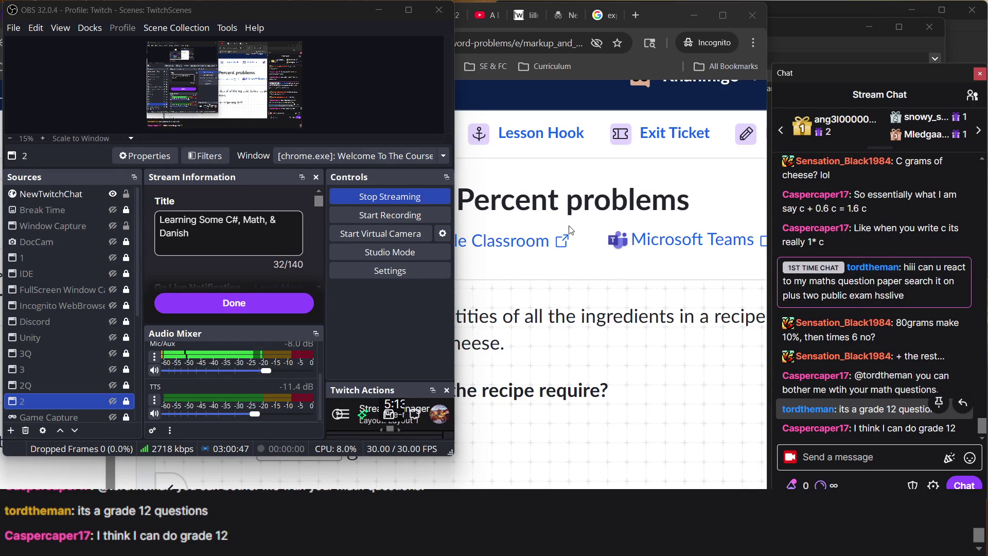
pyautogui.click(560, 298)
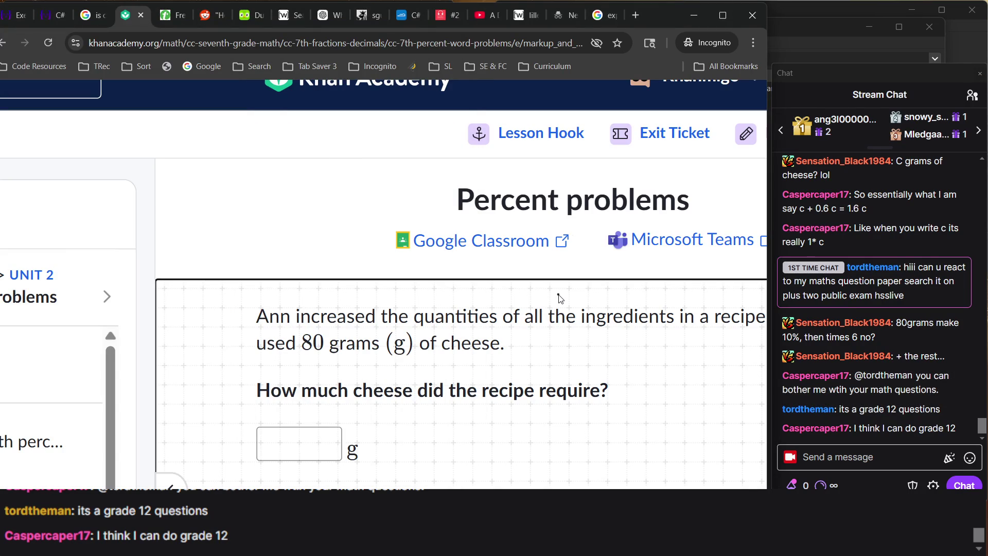
# - Write 1.6 on the scratchpad, then open the ActualEducation Twitch channel at the screen top
pyautogui.scroll(-3, 539, 364)
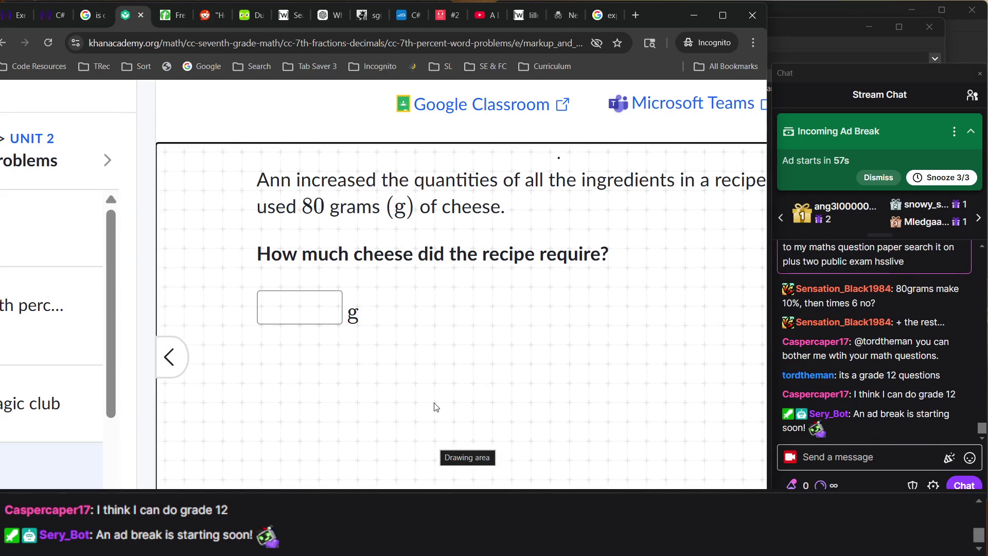
pyautogui.scroll(-2, 523, 316)
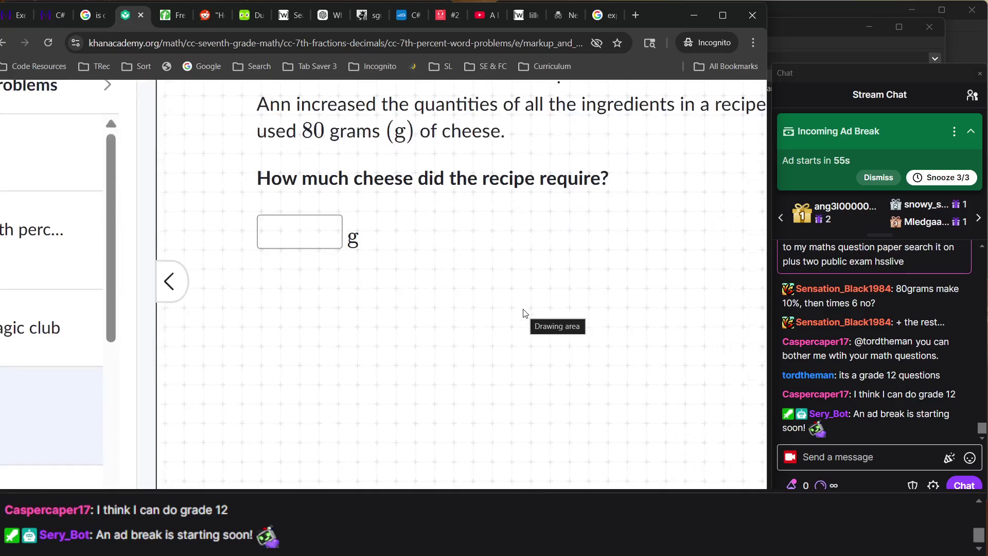
pyautogui.keyDown('ctrl'); pyautogui.scroll(-1, 559, 342); pyautogui.keyUp('ctrl')
pyautogui.moveTo(561, 297)
pyautogui.mouseDown()
pyautogui.moveTo(561, 333)
pyautogui.moveTo(577, 331)
pyautogui.mouseUp()
pyautogui.moveTo(609, 292)
pyautogui.mouseDown()
pyautogui.moveTo(592, 335)
pyautogui.moveTo(596, 320)
pyautogui.moveTo(636, 324)
pyautogui.moveTo(613, 323)
pyautogui.moveTo(633, 333)
pyautogui.mouseUp()
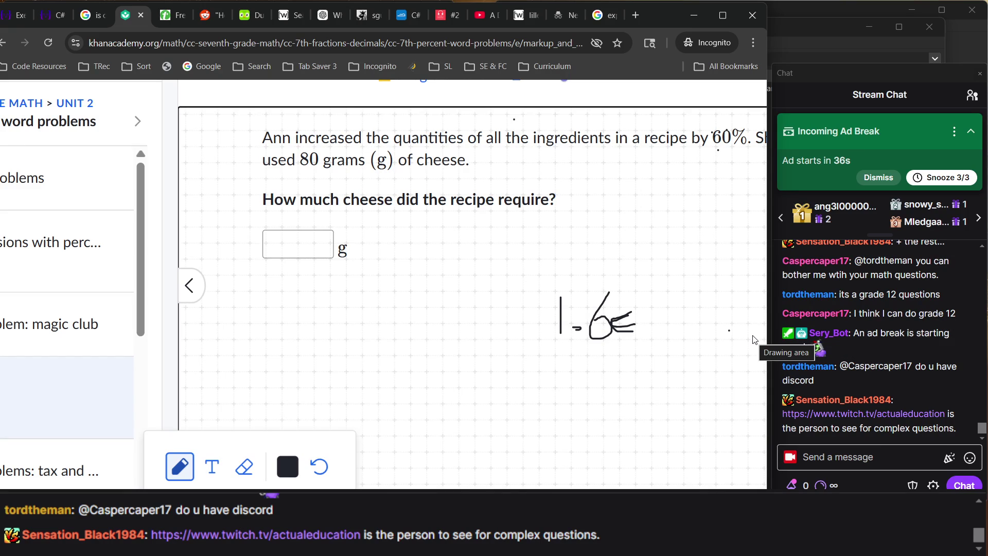
pyautogui.click(834, 417)
pyautogui.moveTo(548, 291)
pyautogui.mouseDown()
pyautogui.moveTo(745, 73)
pyautogui.moveTo(816, 37)
pyautogui.mouseUp()
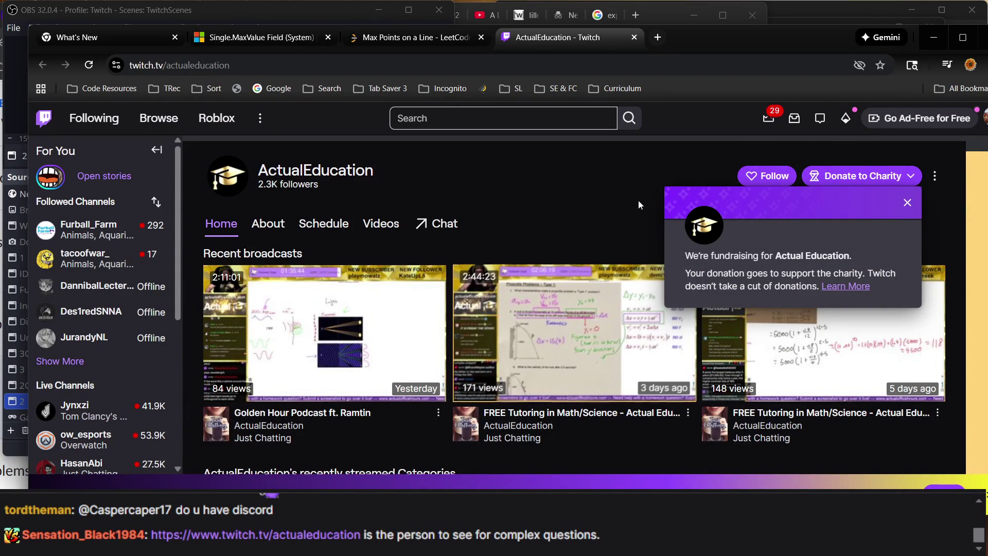
# - Follow the ActualEducation channel, close its fundraising popup and move the Twitch window aside
pyautogui.moveTo(518, 261); pyautogui.dragTo(560, 229)
pyautogui.click(560, 229)
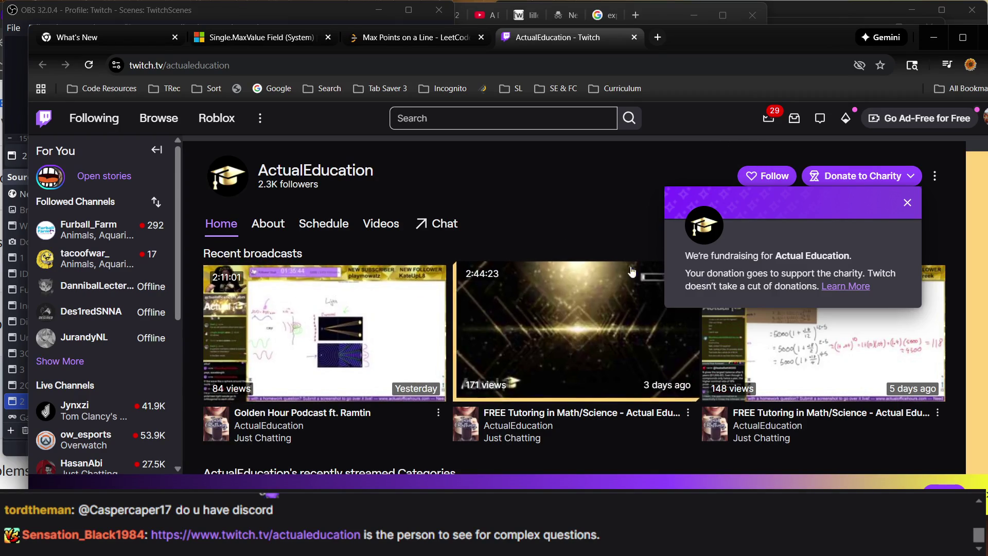
pyautogui.click(776, 174)
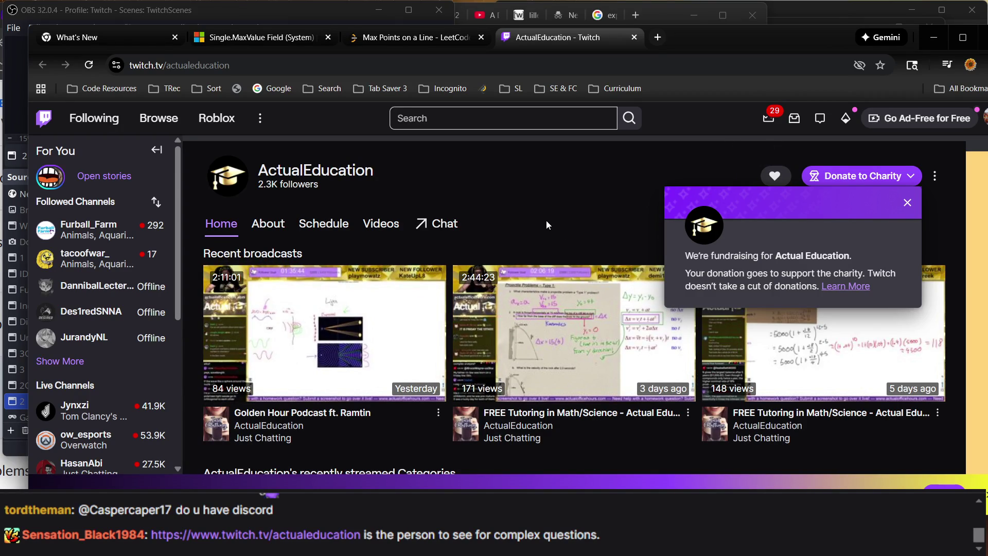
pyautogui.click(907, 203)
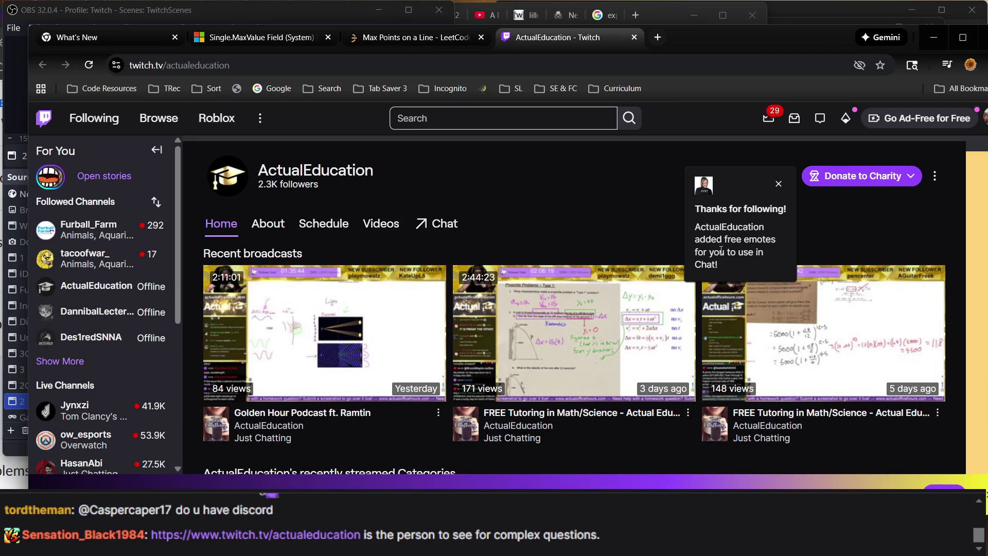
pyautogui.moveTo(696, 45)
pyautogui.mouseDown()
pyautogui.moveTo(596, 206)
pyautogui.moveTo(533, 208)
pyautogui.moveTo(440, 279)
pyautogui.mouseUp()
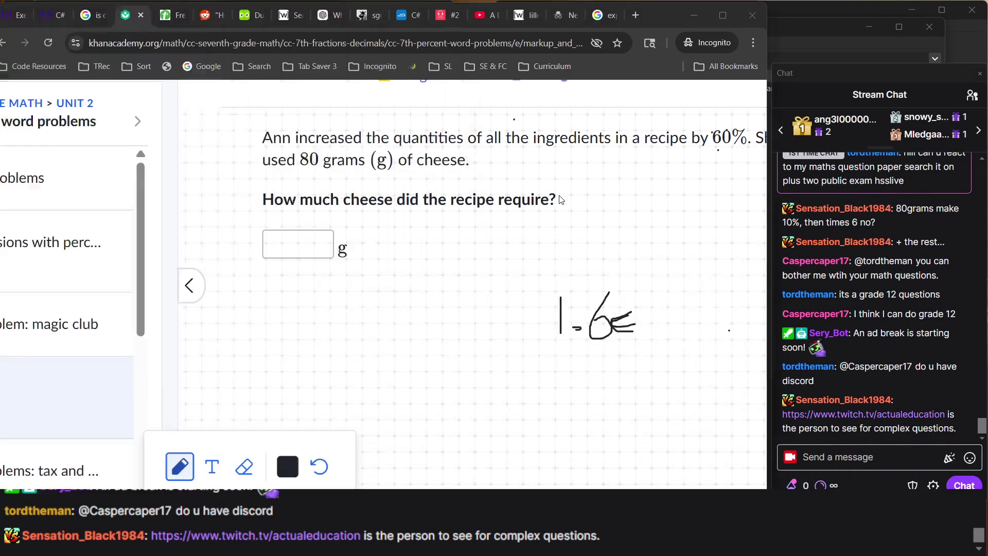
# - Add an equals sign to the cheese working and sketch a 6 and bar for the hiking problem
pyautogui.click(560, 198)
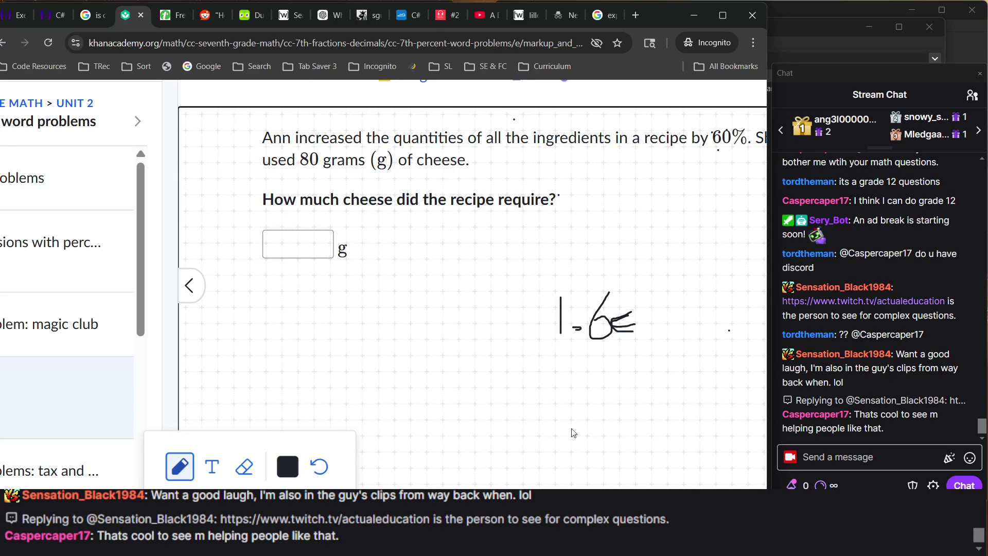
pyautogui.moveTo(517, 317)
pyautogui.mouseDown()
pyautogui.moveTo(554, 309)
pyautogui.moveTo(555, 324)
pyautogui.mouseUp()
pyautogui.scroll(3, 801, 339)
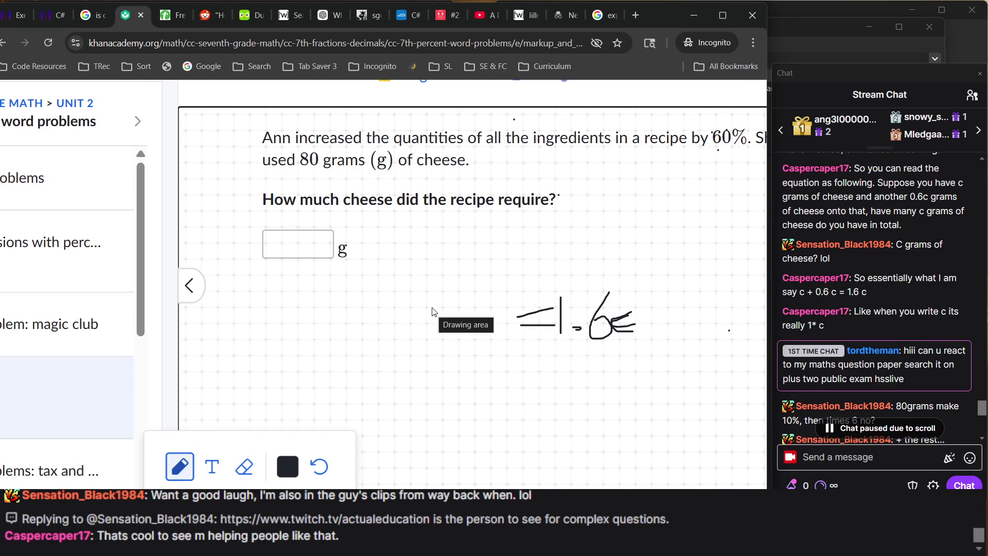
pyautogui.click(360, 306)
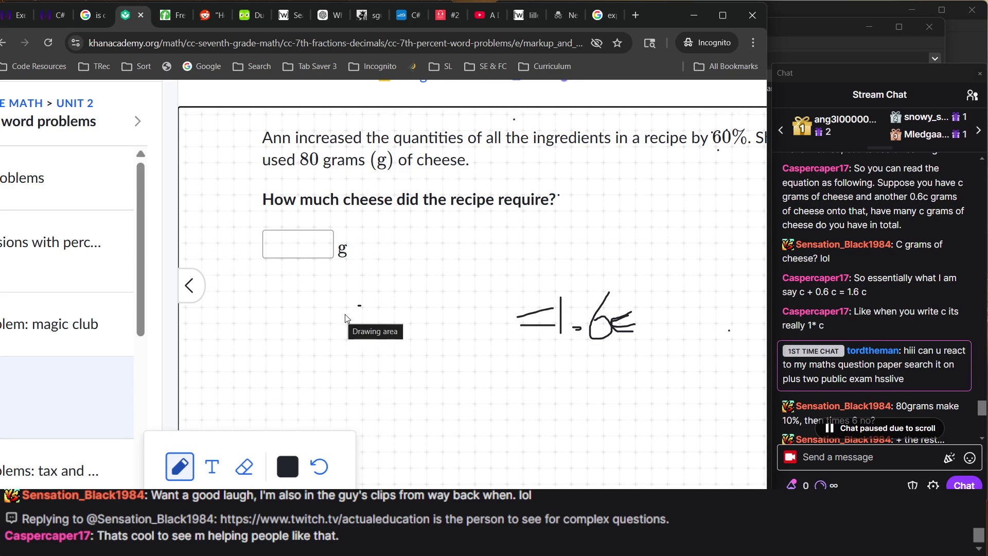
pyautogui.moveTo(360, 305)
pyautogui.mouseDown()
pyautogui.moveTo(334, 337)
pyautogui.moveTo(351, 340)
pyautogui.moveTo(382, 317)
pyautogui.moveTo(384, 340)
pyautogui.moveTo(396, 325)
pyautogui.mouseUp()
pyautogui.moveTo(431, 286)
pyautogui.mouseDown()
pyautogui.moveTo(435, 309)
pyautogui.moveTo(431, 291)
pyautogui.moveTo(466, 296)
pyautogui.moveTo(454, 320)
pyautogui.moveTo(485, 312)
pyautogui.moveTo(496, 322)
pyautogui.mouseUp()
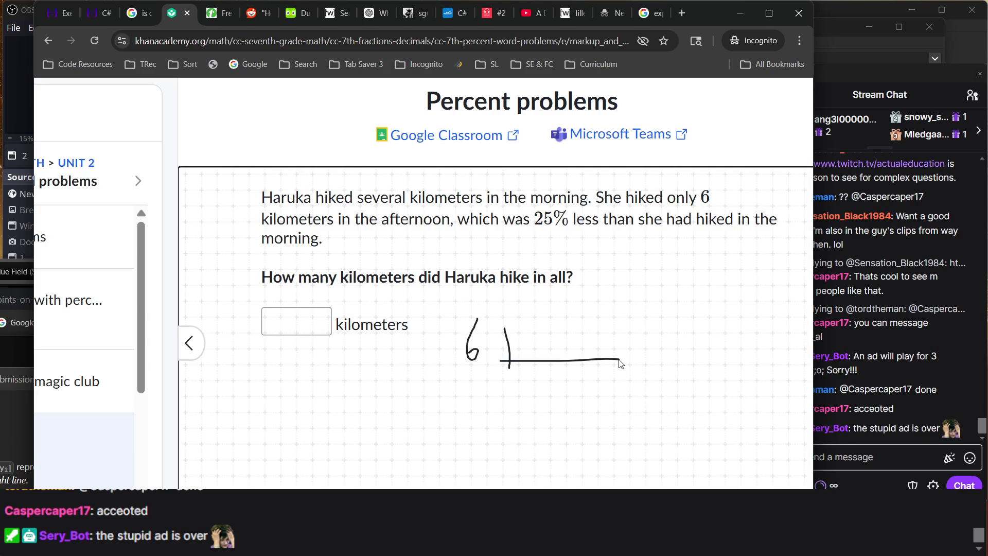
# - Submit 7.5 kilometers as the hiking answer and dismiss the Not quite feedback card
pyautogui.hotkey('ctrl', '-')
pyautogui.hotkey('ctrl', '-')
pyautogui.hotkey('ctrl', '-')
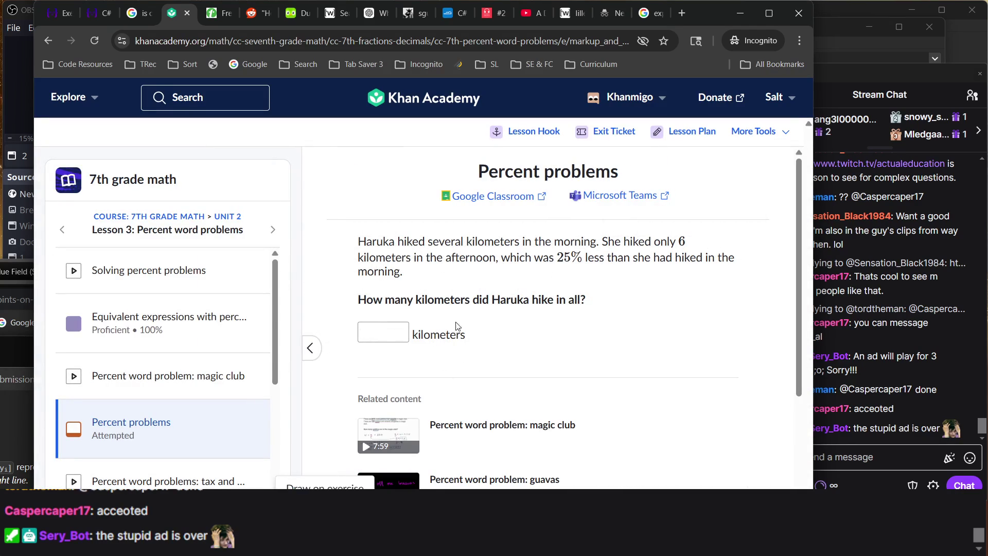
pyautogui.click(381, 336)
pyautogui.write('7.5')
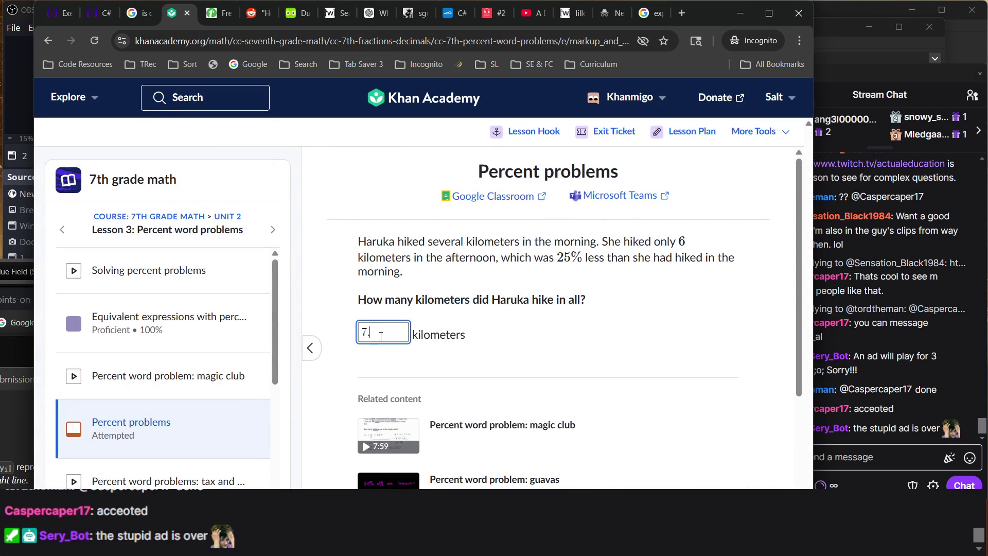
pyautogui.press('Return')
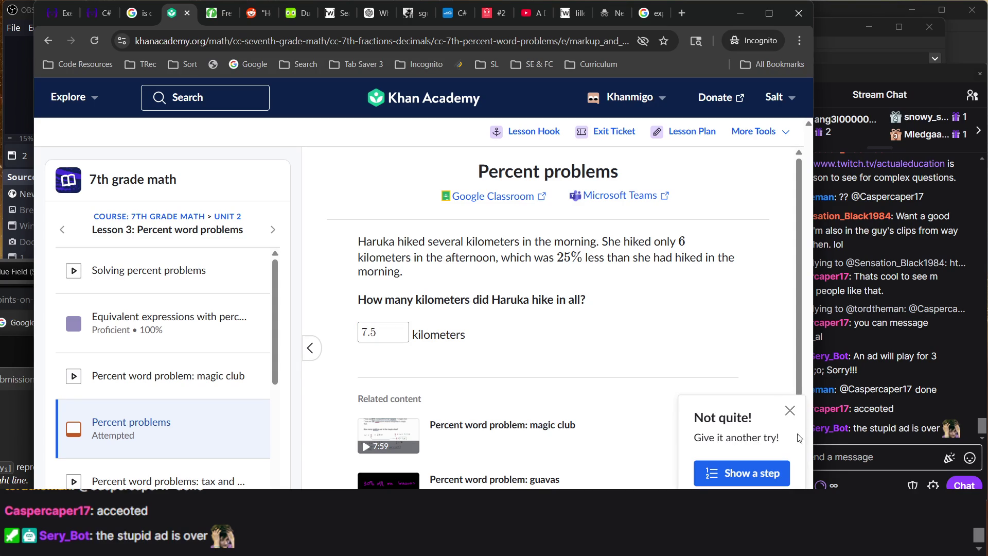
pyautogui.click(795, 413)
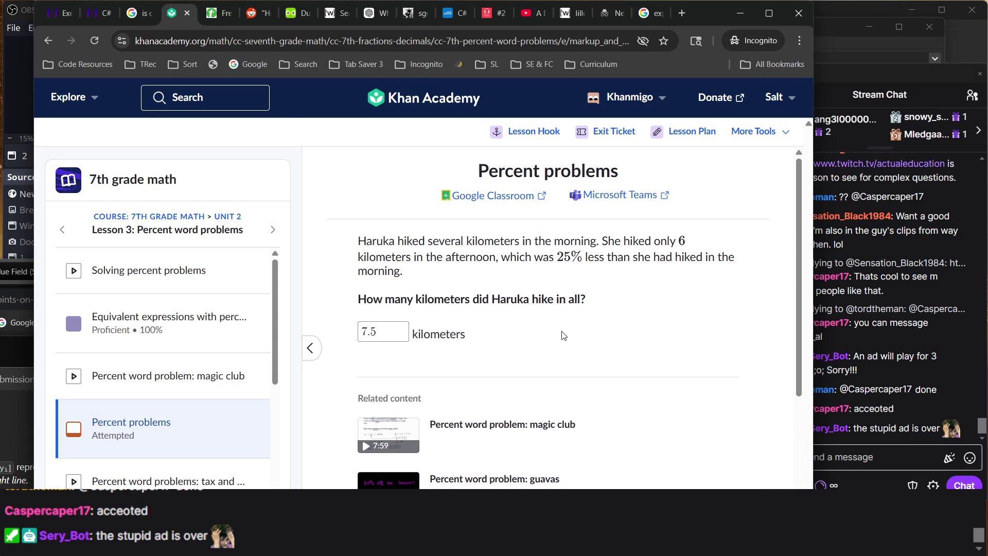
pyautogui.keyDown('ctrl'); pyautogui.scroll(4, 563, 335); pyautogui.keyUp('ctrl')
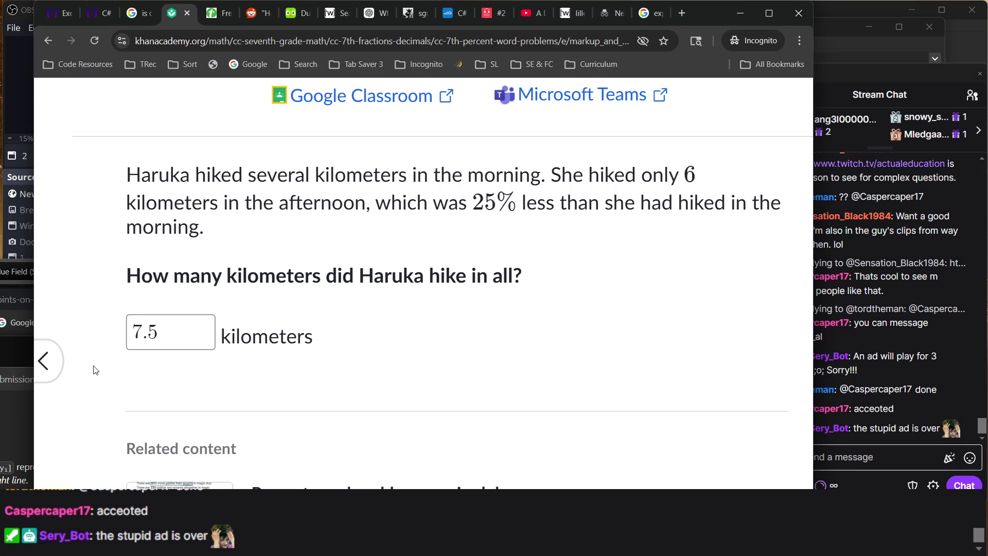
pyautogui.hotkey('ctrl', '0')
pyautogui.write('13.5')
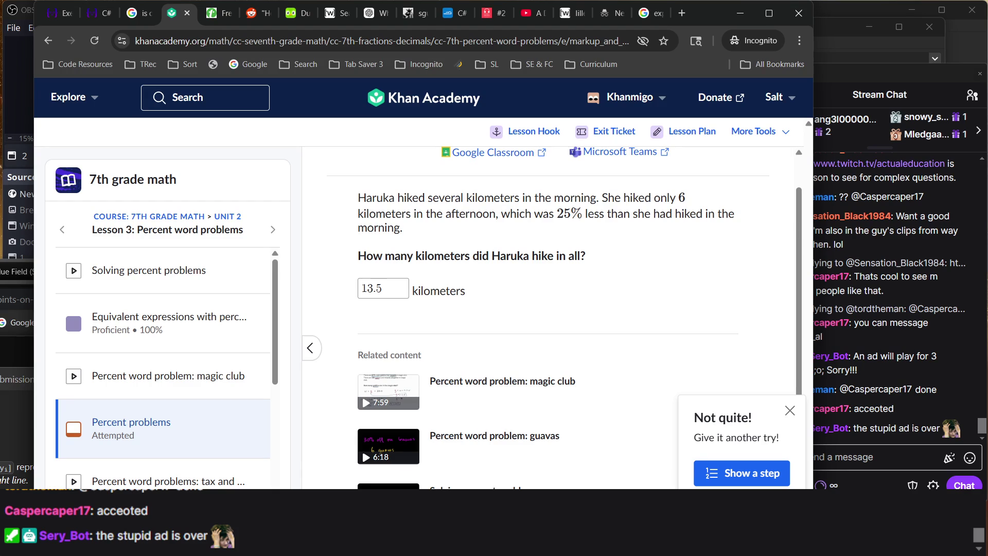
# - Dismiss the feedback and reopen the scratchpad showing the sketched 6 and bar
pyautogui.click(304, 482)
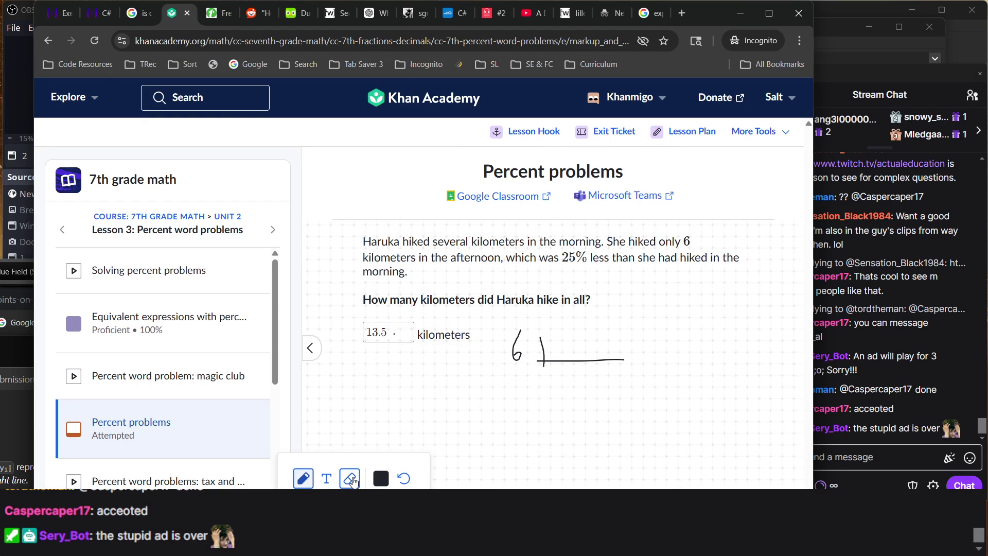
# - Erase the handwritten 6 and bar from the hiking scratchpad and reselect the pen
pyautogui.click(351, 480)
pyautogui.moveTo(482, 296); pyautogui.dragTo(678, 398)
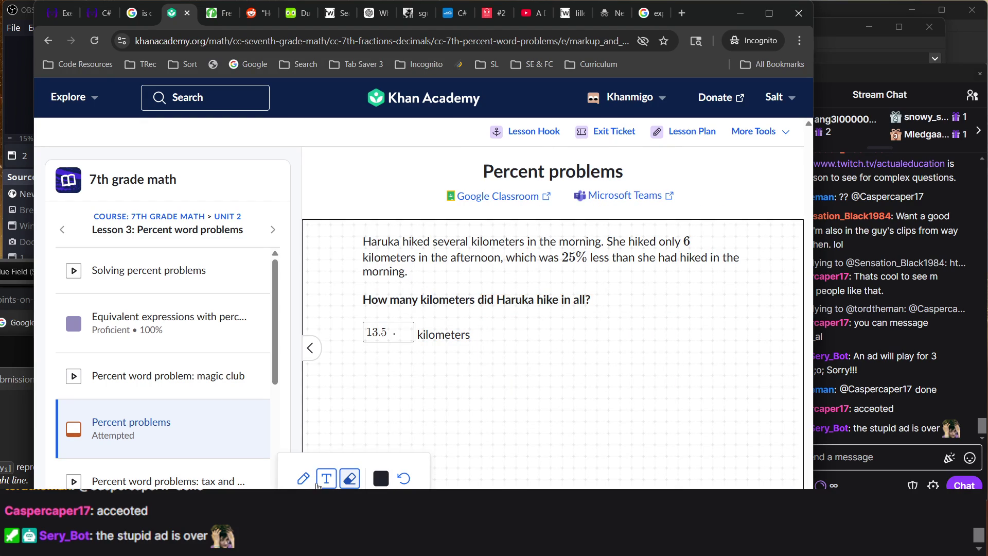
pyautogui.click(303, 479)
pyautogui.scroll(3, 573, 418)
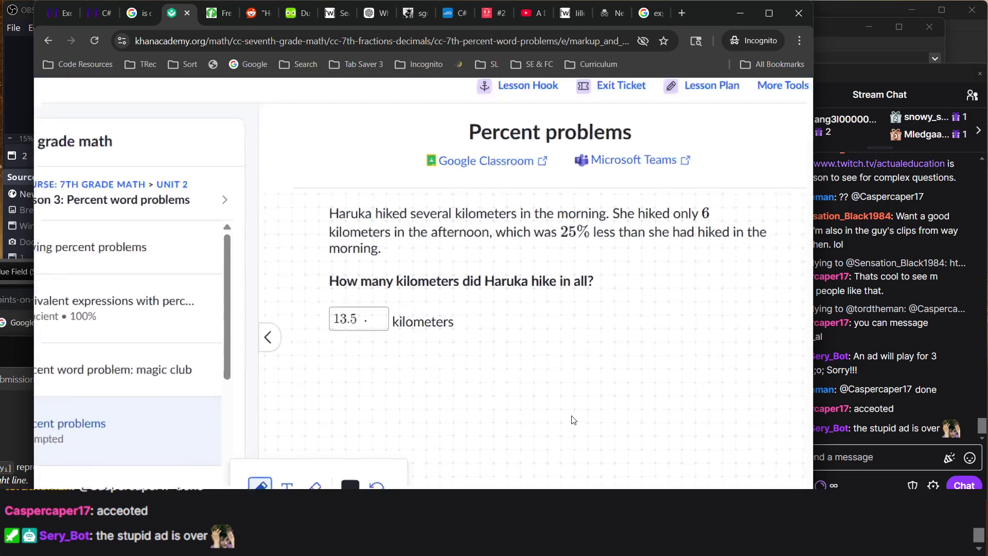
pyautogui.scroll(3, 572, 419)
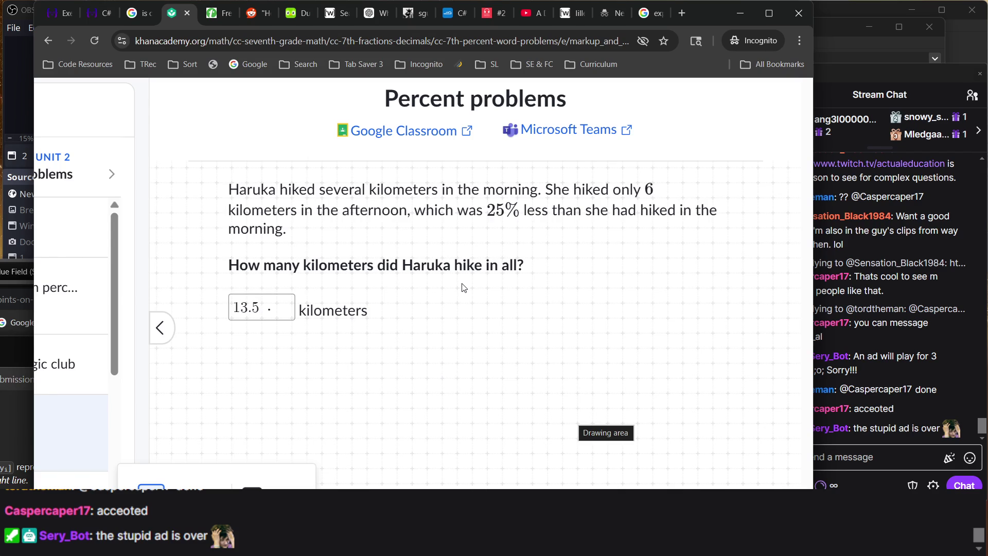
# - Write the equation 1m − m(.75) = 6 on the hiking problem's scratchpad
pyautogui.click(418, 369)
pyautogui.moveTo(417, 367)
pyautogui.mouseDown()
pyautogui.moveTo(421, 348)
pyautogui.moveTo(431, 356)
pyautogui.moveTo(444, 346)
pyautogui.moveTo(451, 362)
pyautogui.mouseUp()
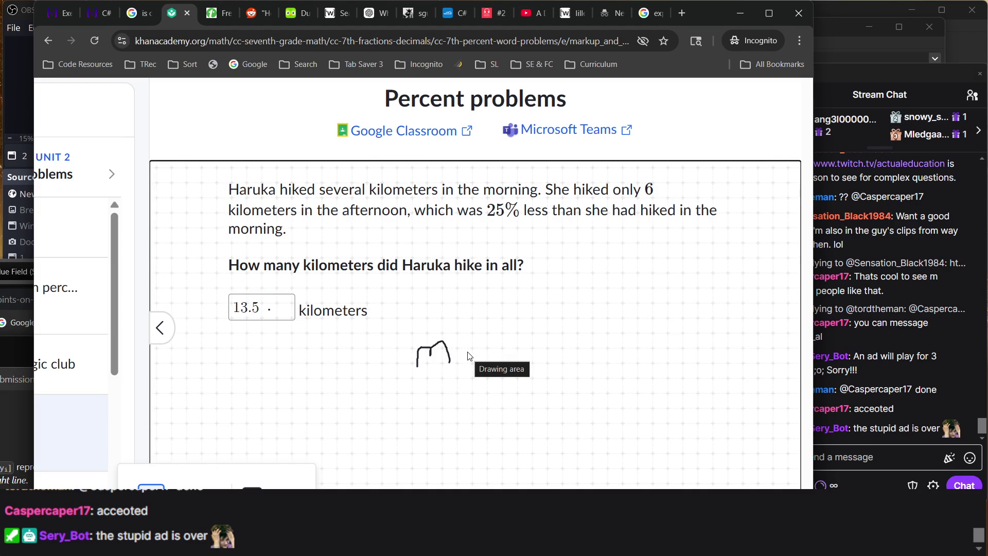
pyautogui.moveTo(467, 352)
pyautogui.mouseDown()
pyautogui.moveTo(508, 355)
pyautogui.moveTo(543, 340)
pyautogui.moveTo(547, 350)
pyautogui.mouseUp()
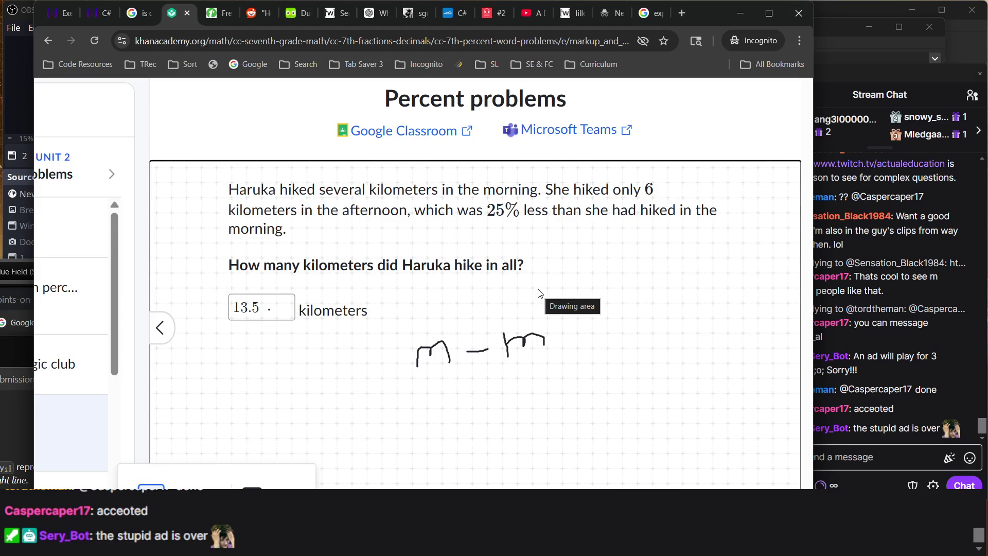
pyautogui.moveTo(561, 300)
pyautogui.mouseDown()
pyautogui.moveTo(561, 337)
pyautogui.moveTo(586, 328)
pyautogui.moveTo(607, 350)
pyautogui.mouseUp()
pyautogui.moveTo(644, 302)
pyautogui.mouseDown()
pyautogui.moveTo(625, 318)
pyautogui.moveTo(646, 326)
pyautogui.moveTo(633, 343)
pyautogui.mouseUp()
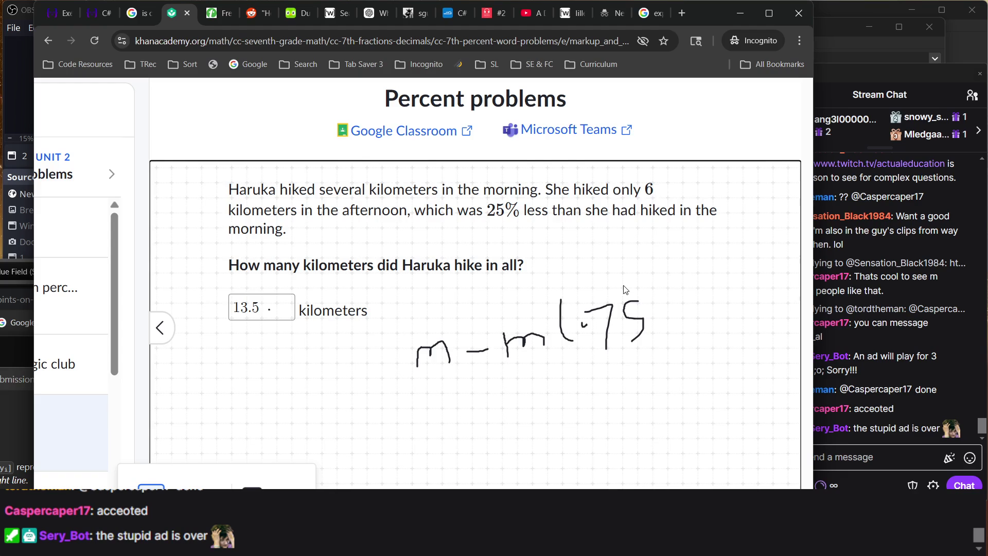
pyautogui.moveTo(624, 286); pyautogui.dragTo(631, 310)
pyautogui.moveTo(617, 282)
pyautogui.mouseDown()
pyautogui.moveTo(643, 302)
pyautogui.moveTo(653, 354)
pyautogui.mouseUp()
pyautogui.moveTo(672, 298)
pyautogui.mouseDown()
pyautogui.moveTo(705, 301)
pyautogui.moveTo(719, 317)
pyautogui.mouseUp()
pyautogui.moveTo(746, 291)
pyautogui.mouseDown()
pyautogui.moveTo(749, 278)
pyautogui.moveTo(771, 326)
pyautogui.moveTo(753, 325)
pyautogui.mouseUp()
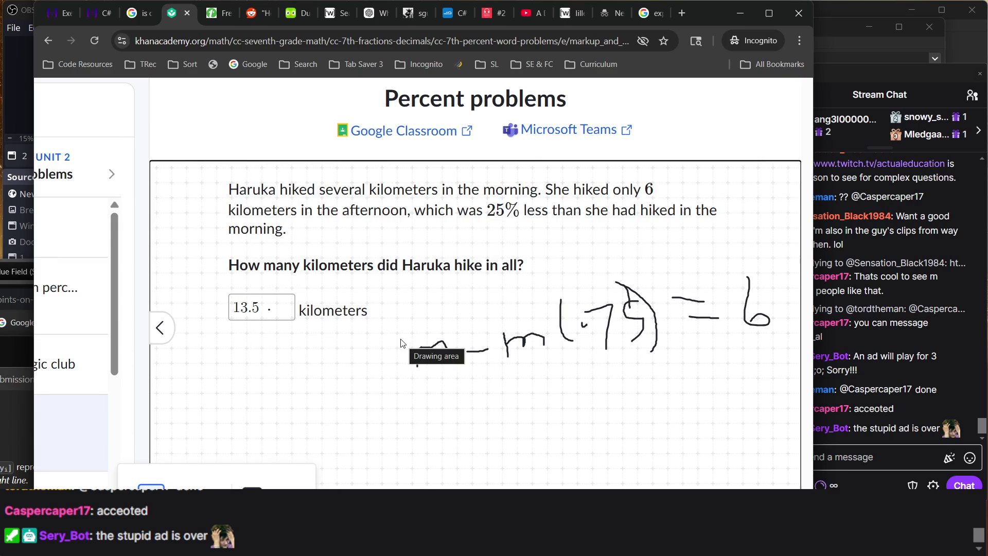
pyautogui.moveTo(384, 322); pyautogui.dragTo(393, 368)
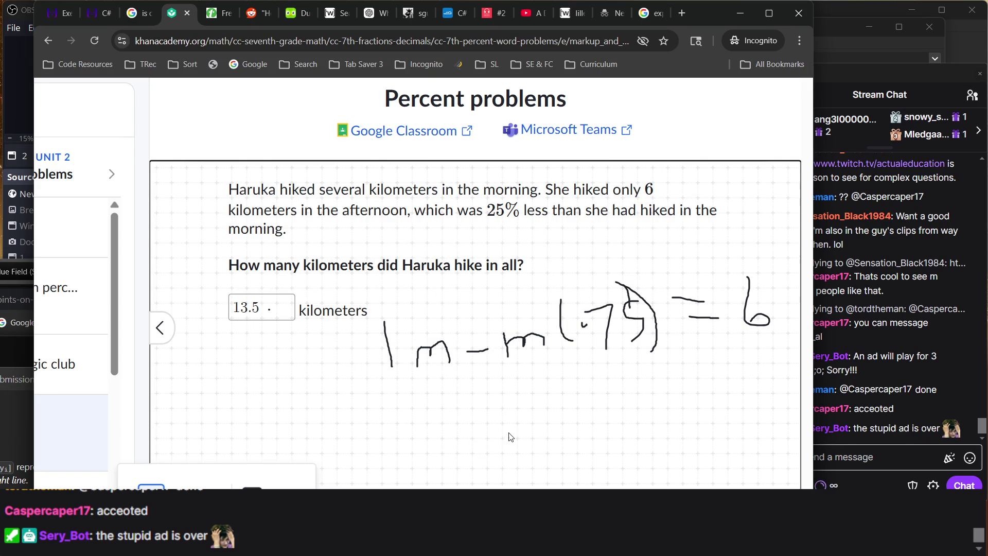
# - Write .25m = 6 below it and 24 above 'several', then bring the stream chat forward
pyautogui.moveTo(498, 439); pyautogui.dragTo(493, 442)
pyautogui.moveTo(503, 409)
pyautogui.mouseDown()
pyautogui.moveTo(524, 439)
pyautogui.moveTo(588, 421)
pyautogui.moveTo(564, 440)
pyautogui.moveTo(683, 394)
pyautogui.moveTo(681, 404)
pyautogui.mouseUp()
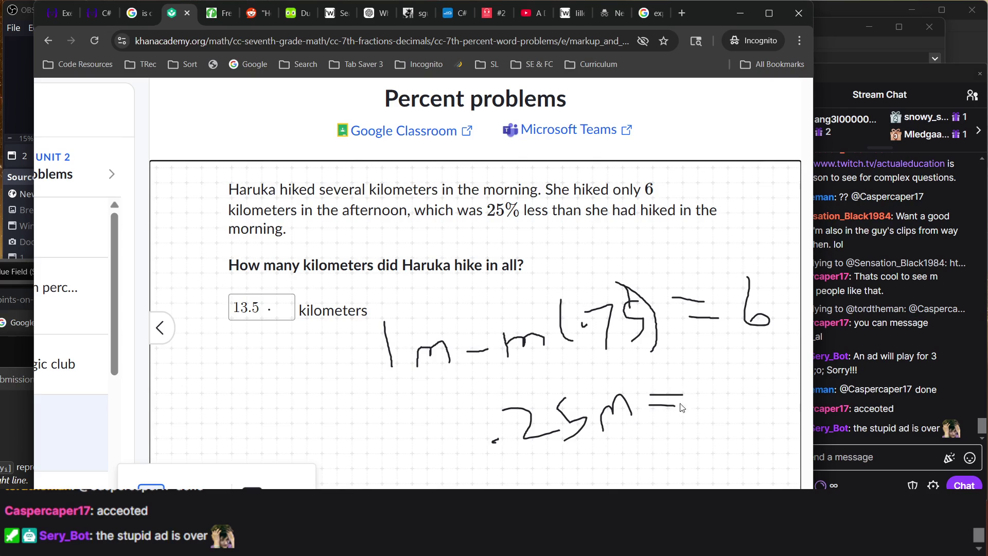
pyautogui.moveTo(703, 372); pyautogui.dragTo(706, 403)
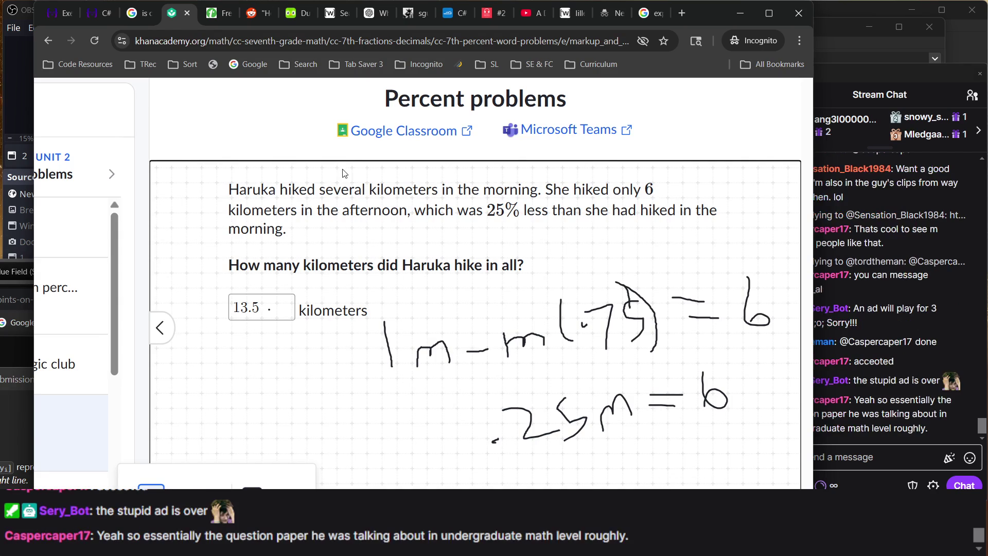
pyautogui.moveTo(342, 173)
pyautogui.mouseDown()
pyautogui.moveTo(373, 188)
pyautogui.moveTo(379, 180)
pyautogui.moveTo(382, 194)
pyautogui.mouseUp()
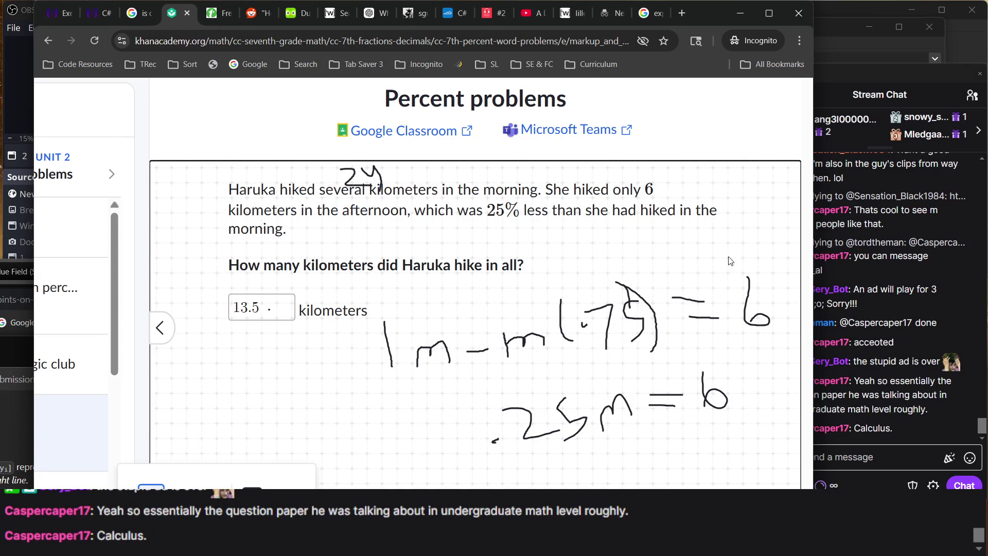
pyautogui.click(855, 344)
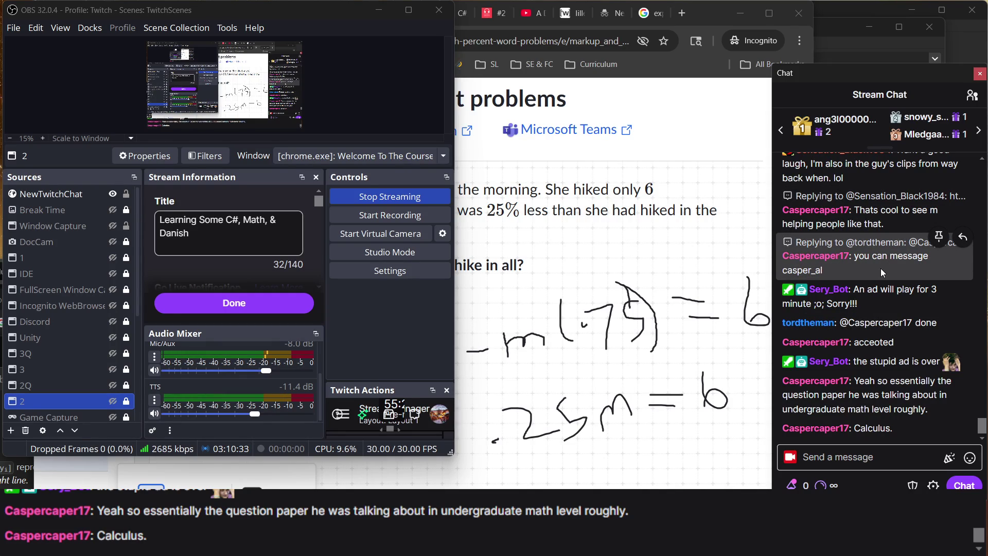
# - Check the stream chat and return to the percent problem with its handwritten working
pyautogui.click(717, 208)
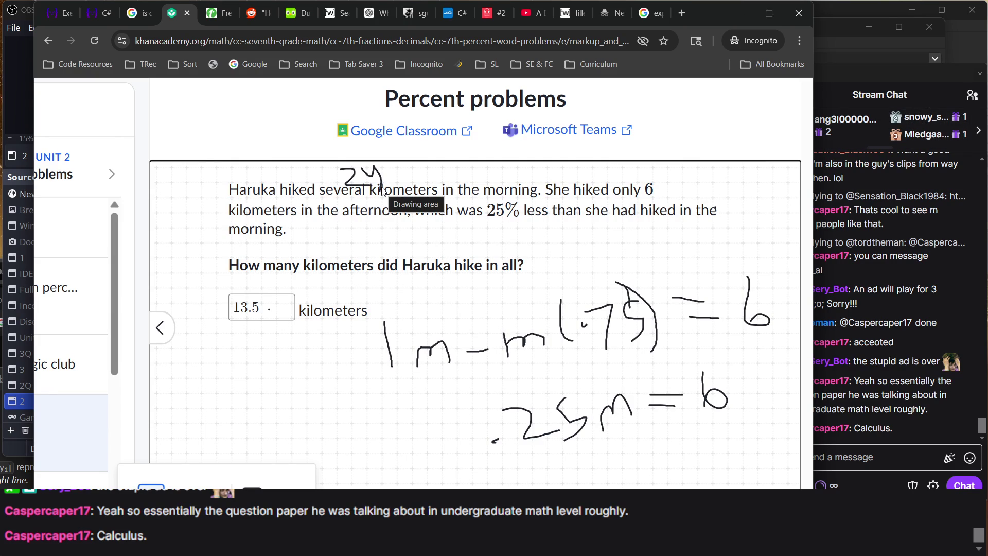
pyautogui.scroll(-1, 424, 411)
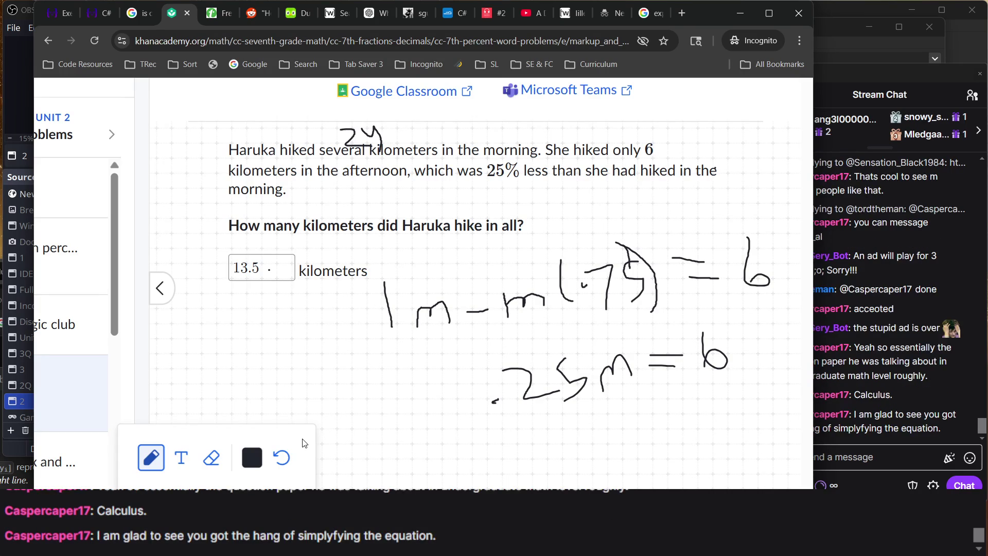
pyautogui.click(889, 335)
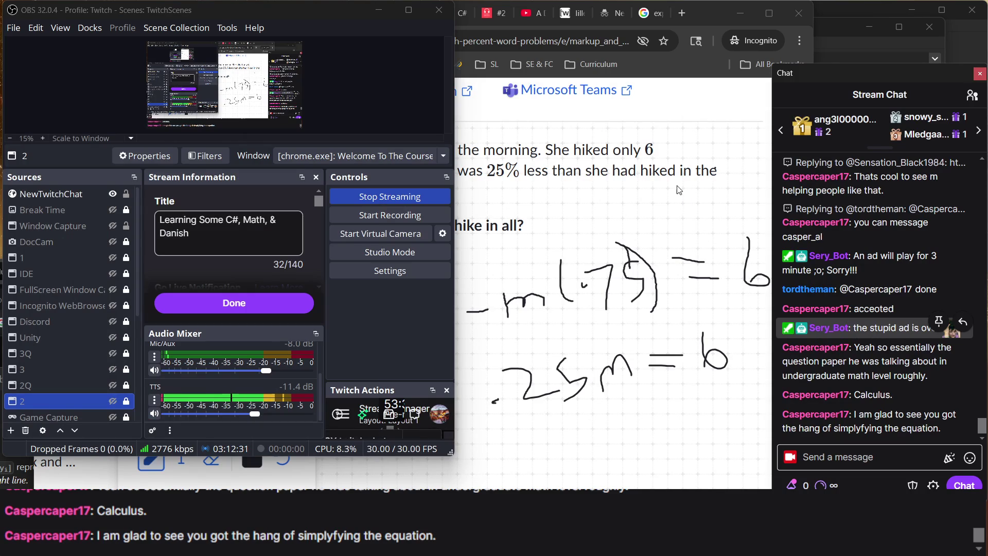
pyautogui.click(678, 189)
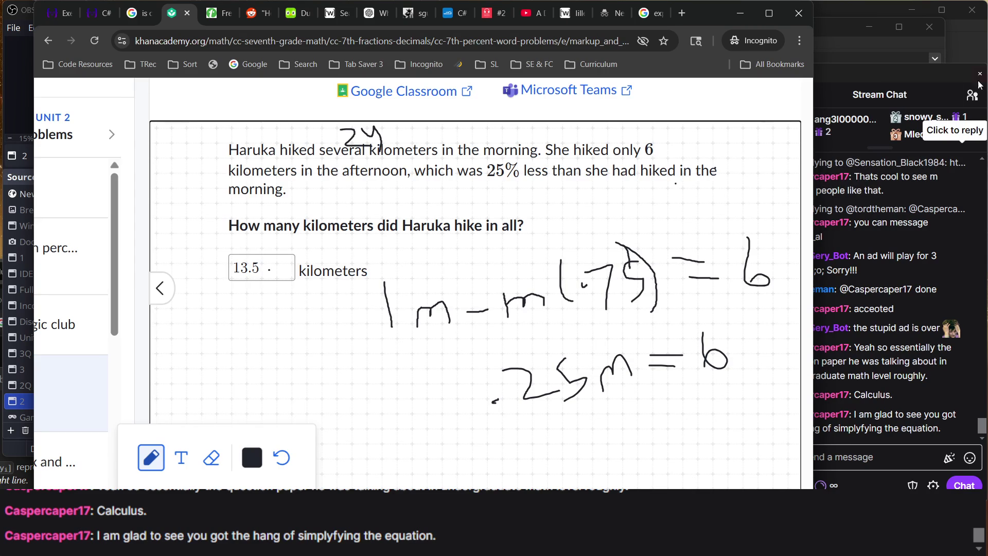
# - Rewrite the 7 in (.75) and change the second line's .25 to .75
pyautogui.moveTo(607, 271); pyautogui.dragTo(614, 309)
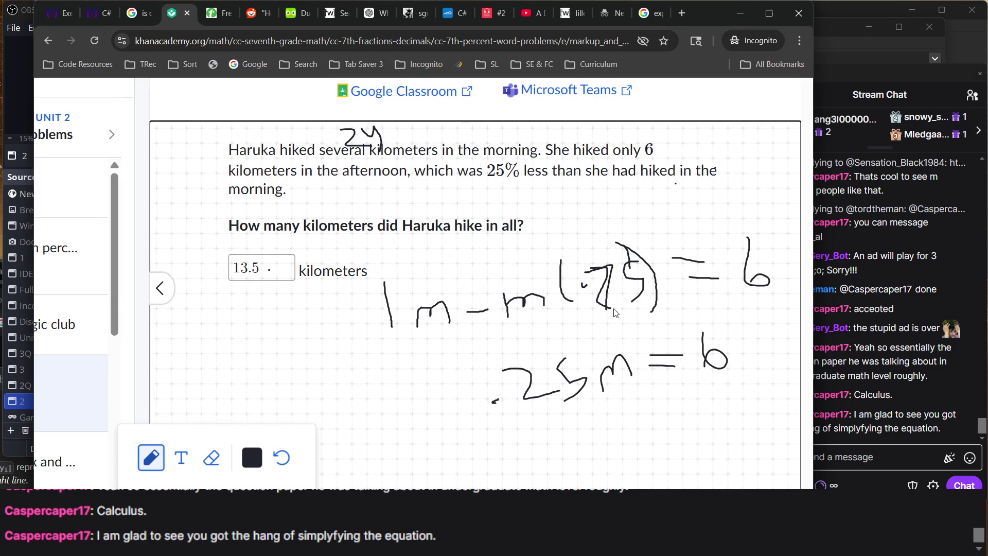
pyautogui.moveTo(628, 262); pyautogui.dragTo(622, 310)
pyautogui.moveTo(476, 348)
pyautogui.mouseDown()
pyautogui.moveTo(533, 350)
pyautogui.moveTo(534, 399)
pyautogui.mouseUp()
pyautogui.moveTo(532, 366)
pyautogui.mouseDown()
pyautogui.moveTo(503, 364)
pyautogui.moveTo(538, 411)
pyautogui.mouseUp()
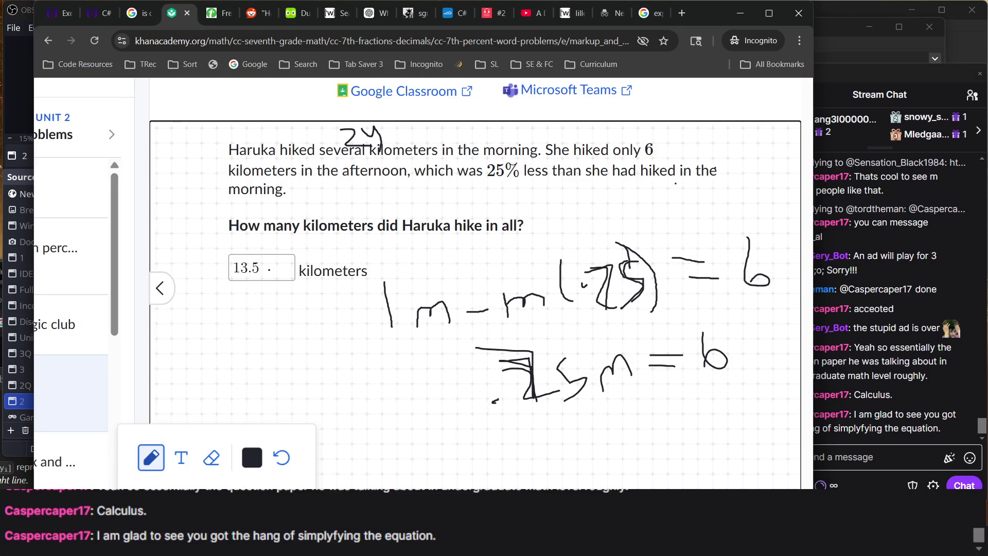
# - Turn off drawing, replace 13.5 with 14 and submit the hiking answer
pyautogui.click(151, 457)
pyautogui.doubleClick(256, 259)
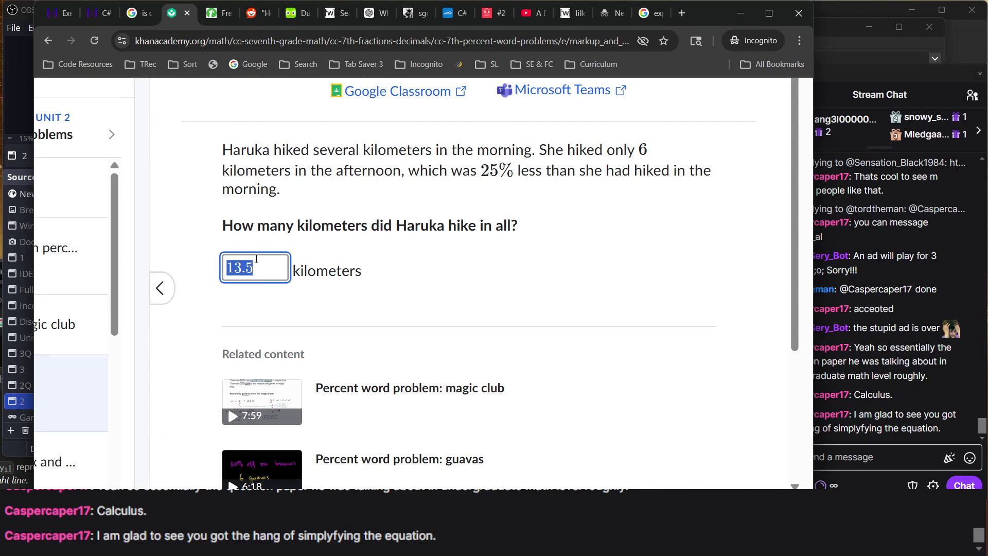
pyautogui.write('14')
pyautogui.press('Return')
pyautogui.press('Return')
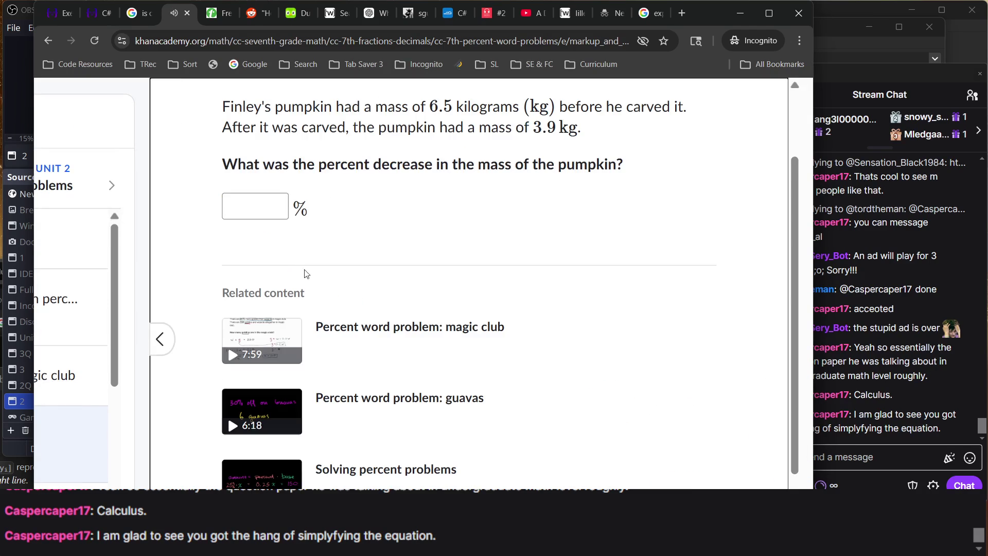
# - Scroll down to the pumpkin percent-decrease question and start drawing over it
pyautogui.scroll(-3, 386, 296)
pyautogui.scroll(3, 386, 294)
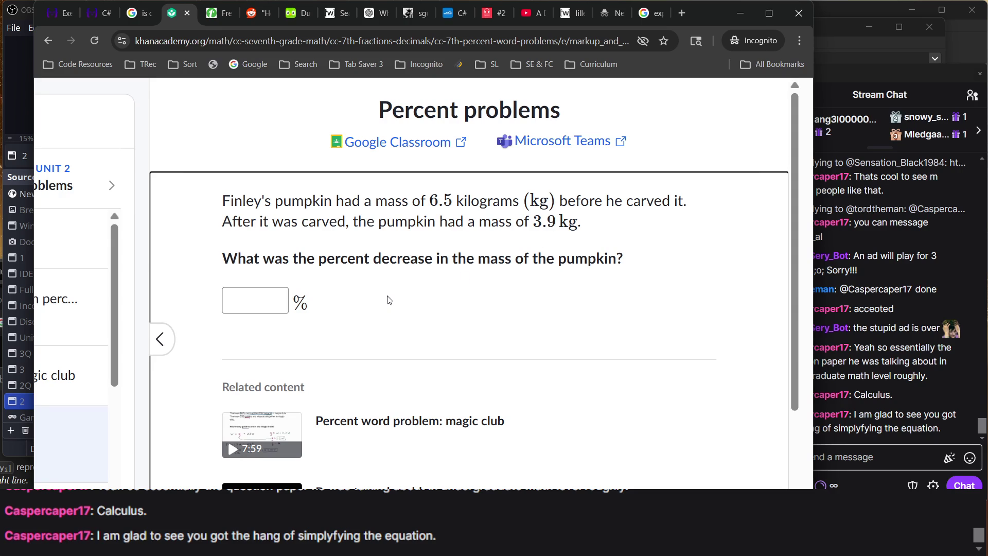
pyautogui.scroll(-1, 389, 298)
pyautogui.scroll(-2, 370, 360)
pyautogui.scroll(-1, 267, 471)
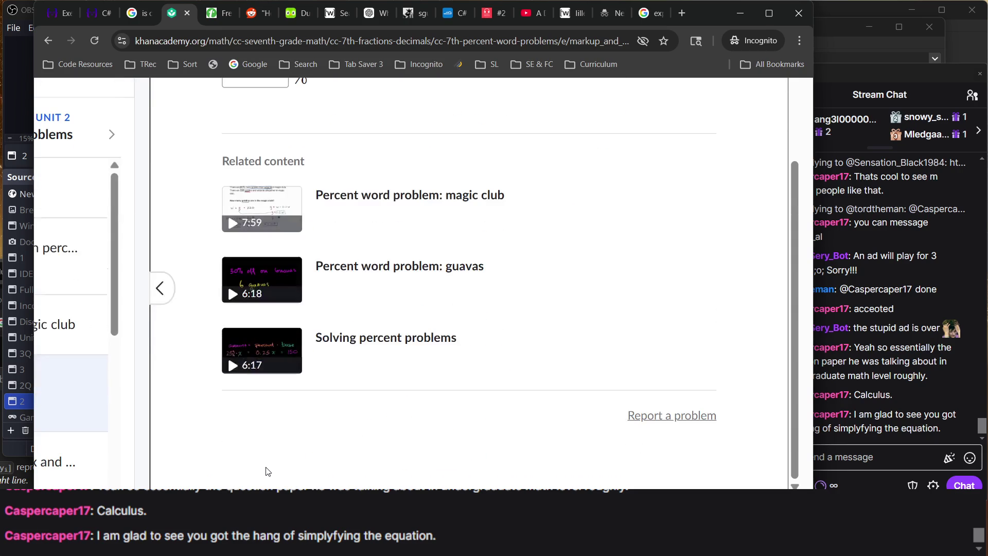
pyautogui.click(190, 471)
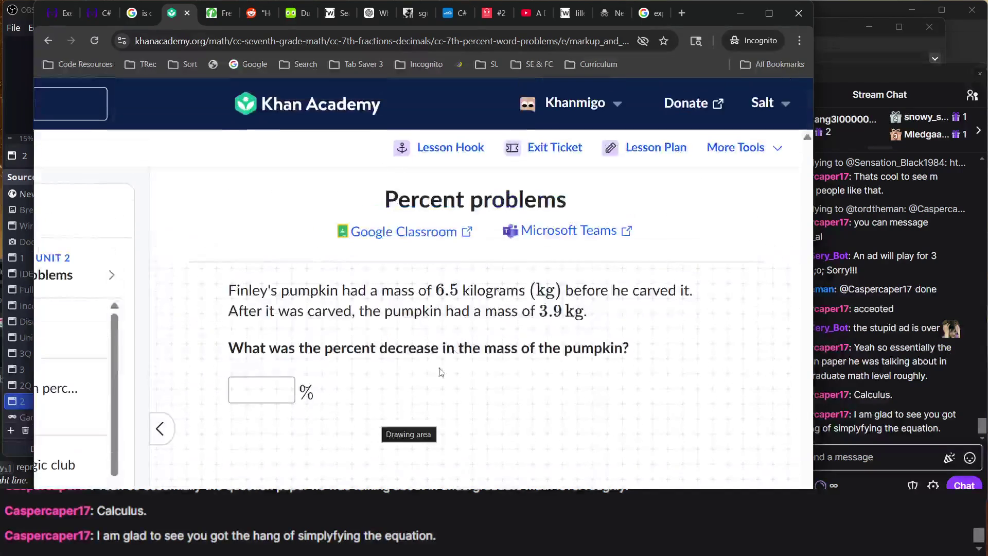
pyautogui.scroll(-2, 405, 321)
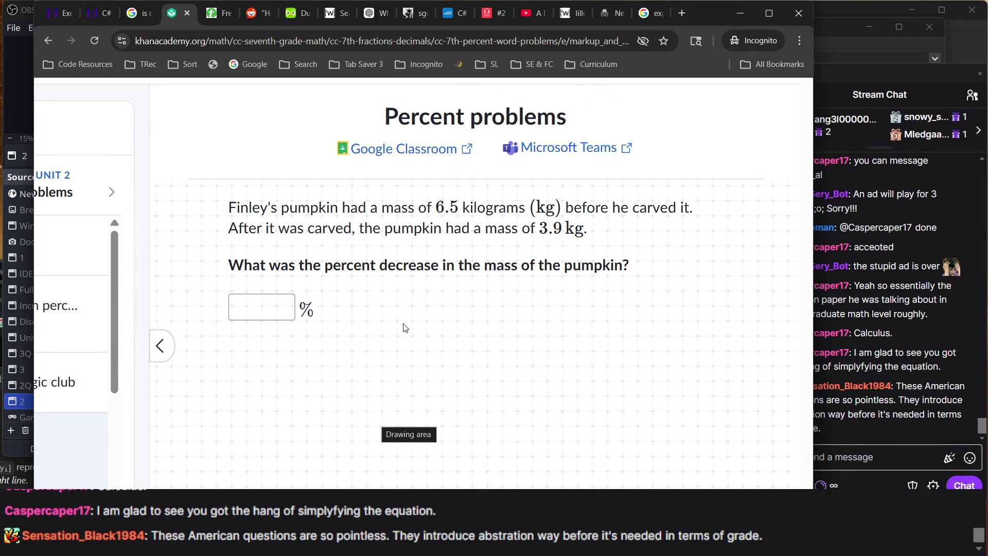
# - Check the stream chat and a chatter's profile, then bring the percent problems exercise back
pyautogui.click(896, 350)
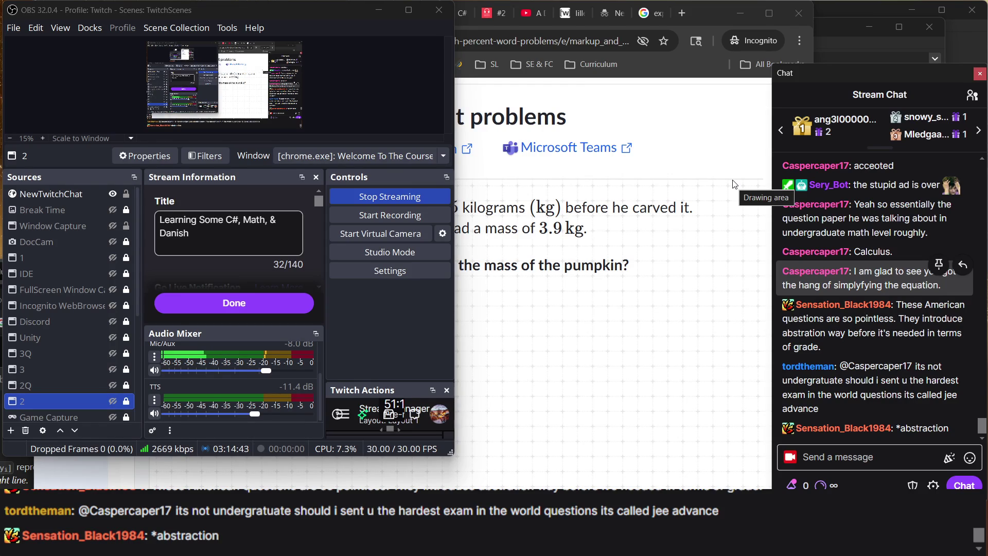
pyautogui.click(551, 225)
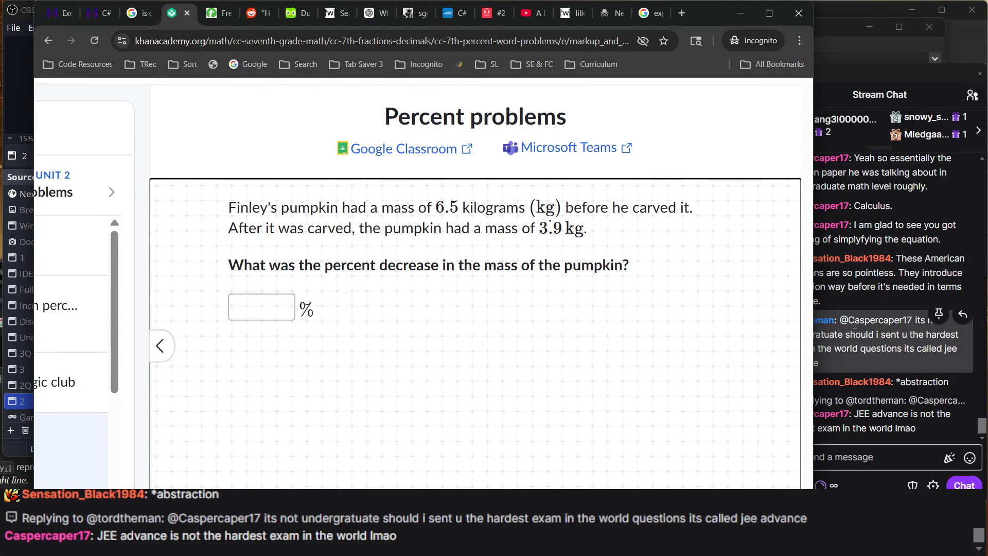
pyautogui.click(855, 333)
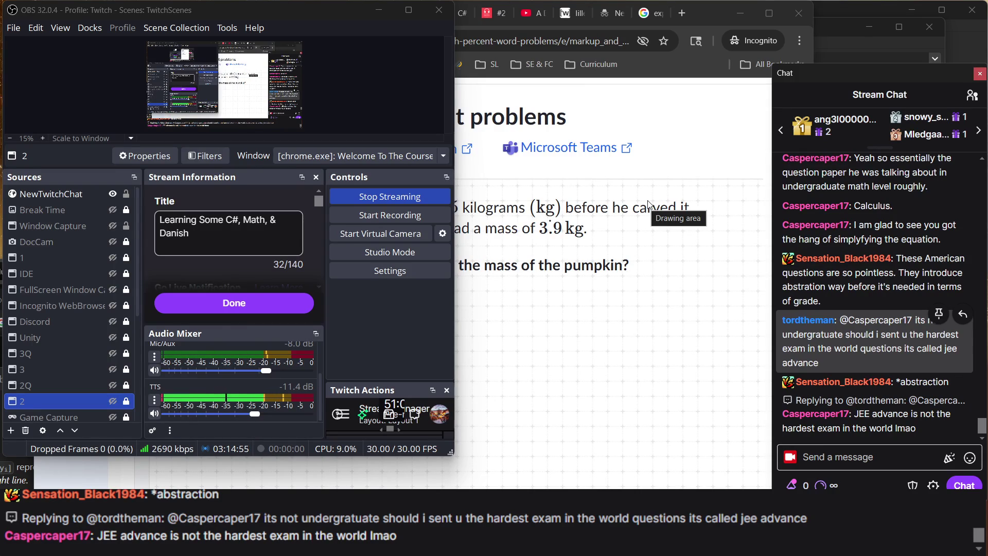
pyautogui.click(842, 230)
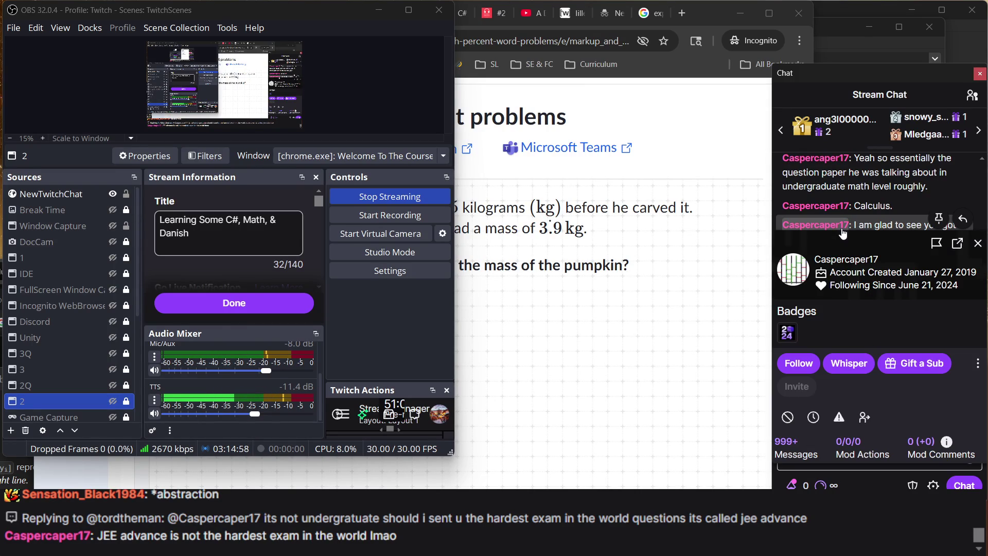
pyautogui.click(978, 243)
pyautogui.click(682, 204)
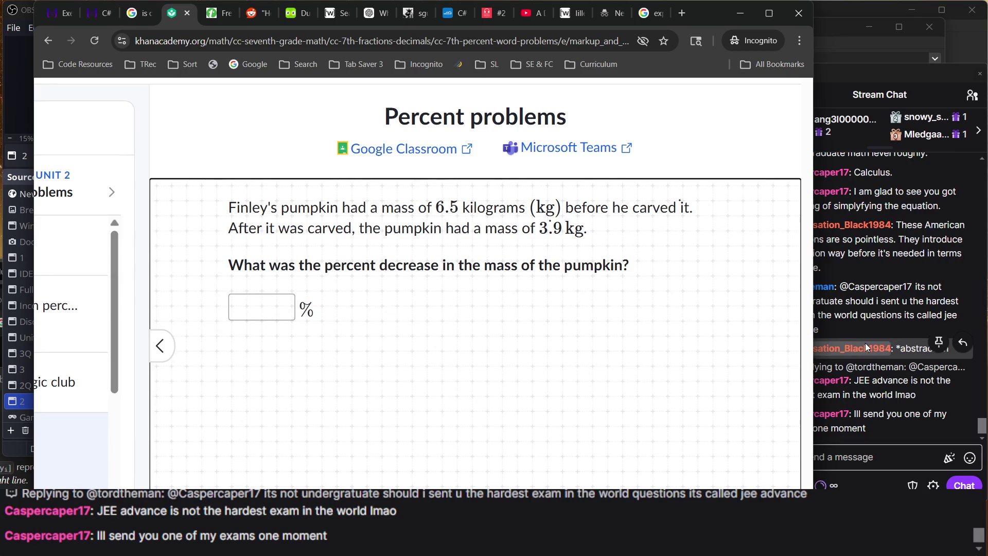
pyautogui.click(872, 364)
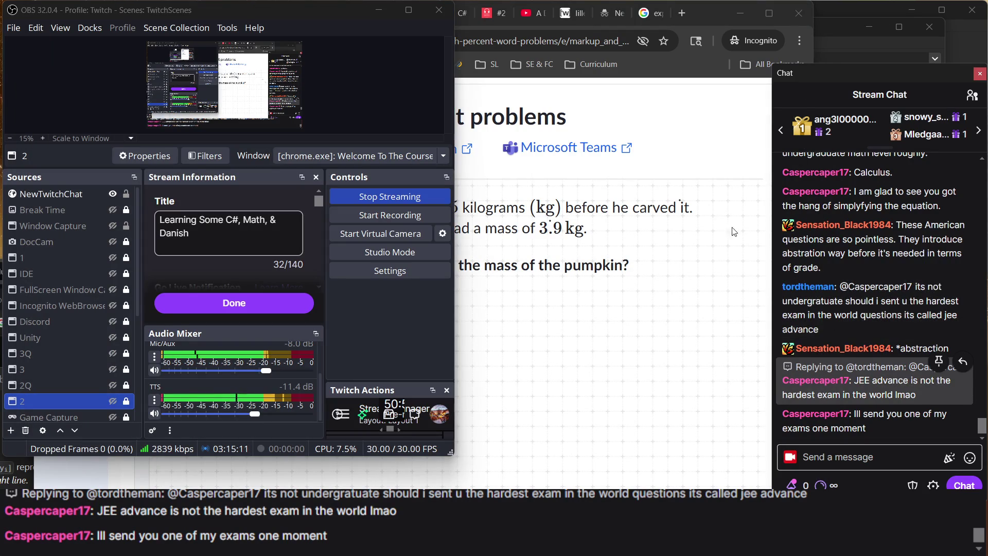
pyautogui.click(696, 198)
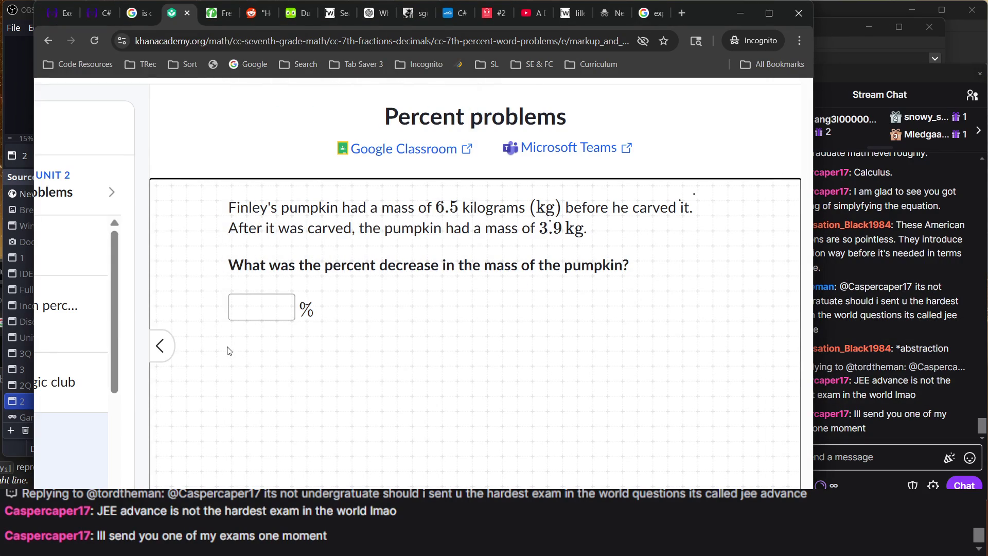
# - Erase the leftover working from the scratchpad and reopen it with the pencil tool
pyautogui.click(350, 478)
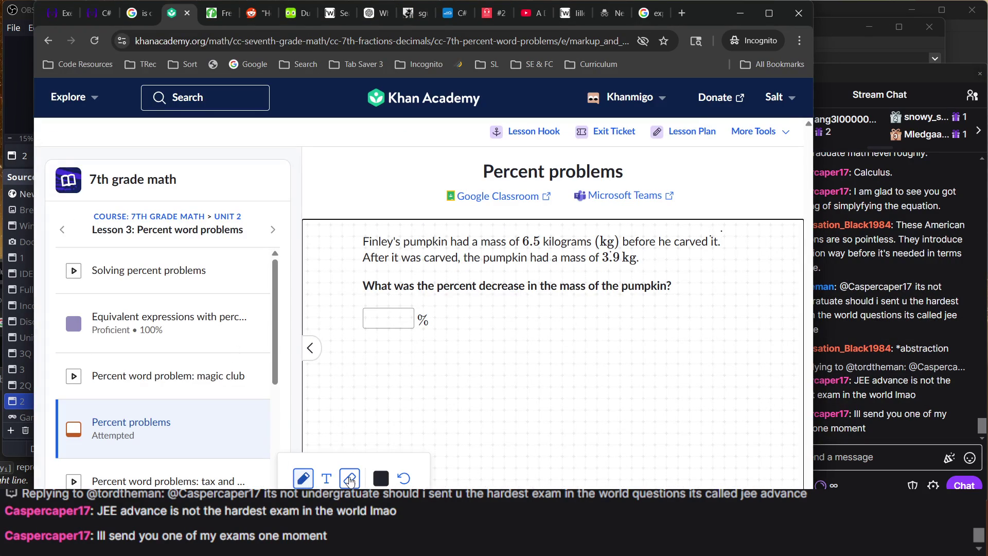
pyautogui.moveTo(757, 269)
pyautogui.mouseDown()
pyautogui.moveTo(697, 215)
pyautogui.moveTo(499, 430)
pyautogui.moveTo(654, 294)
pyautogui.moveTo(693, 226)
pyautogui.moveTo(688, 218)
pyautogui.moveTo(706, 229)
pyautogui.mouseUp()
pyautogui.click(303, 478)
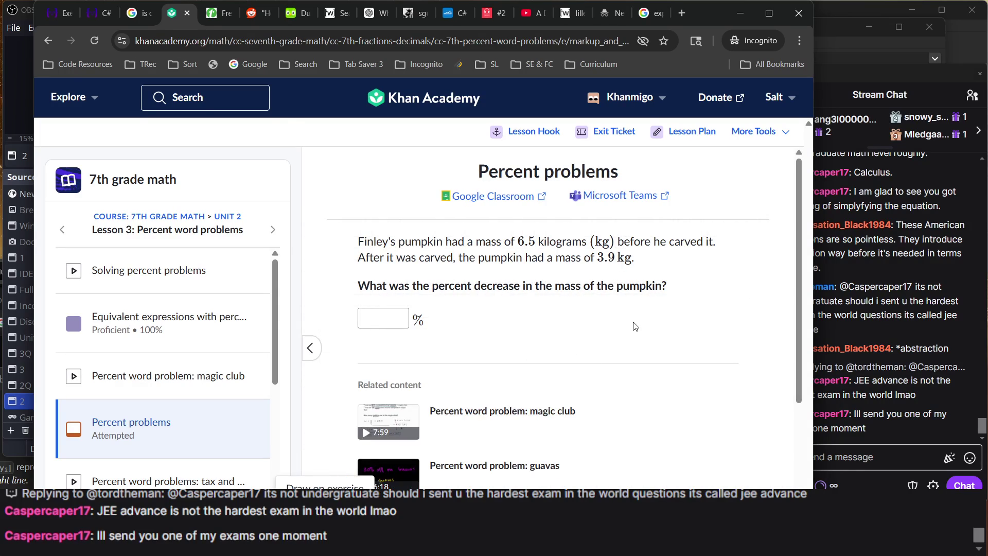
pyautogui.keyDown('ctrl'); pyautogui.scroll(5, 634, 326); pyautogui.keyUp('ctrl')
pyautogui.keyDown('ctrl'); pyautogui.scroll(-5, 634, 326); pyautogui.keyUp('ctrl')
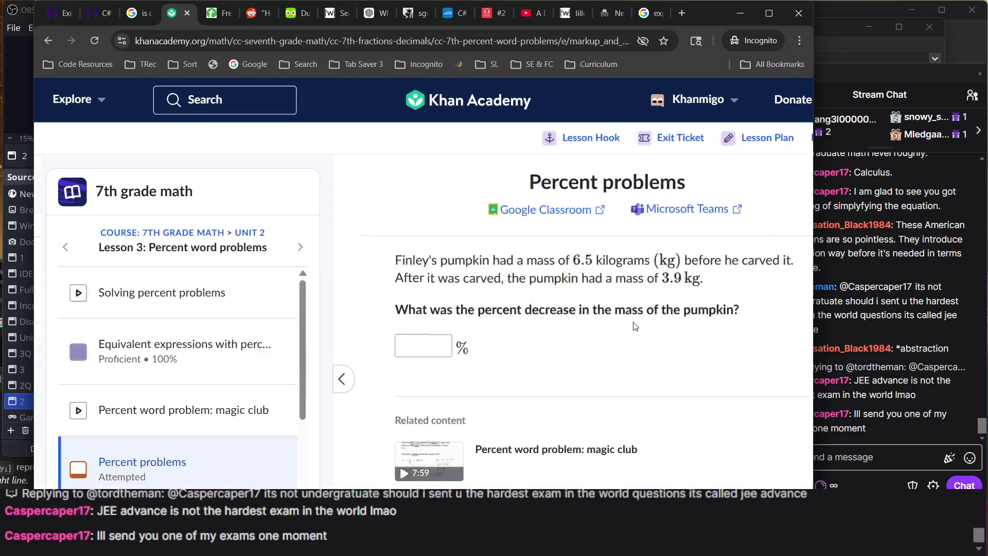
pyautogui.scroll(-4, 635, 326)
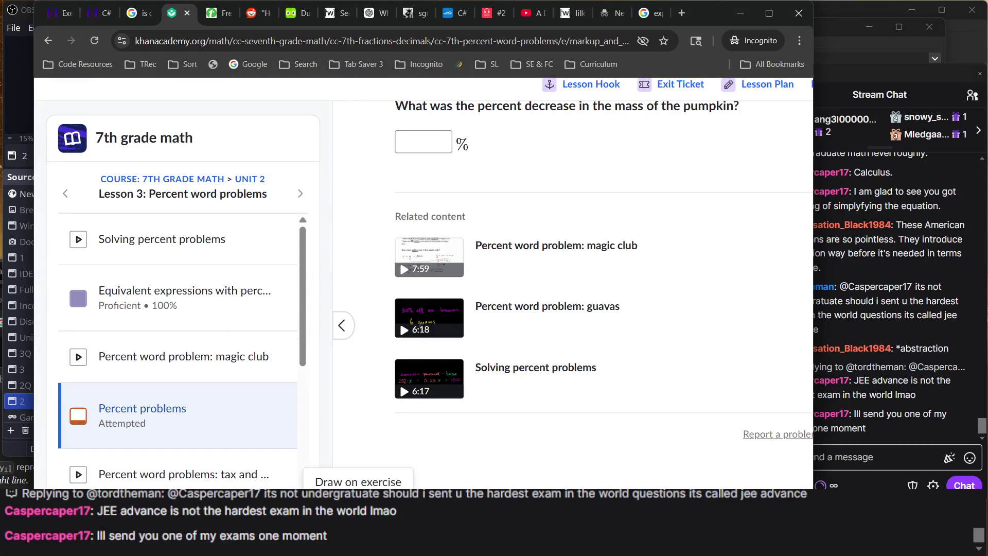
pyautogui.click(303, 478)
pyautogui.keyDown('ctrl'); pyautogui.scroll(4, 634, 310); pyautogui.keyUp('ctrl')
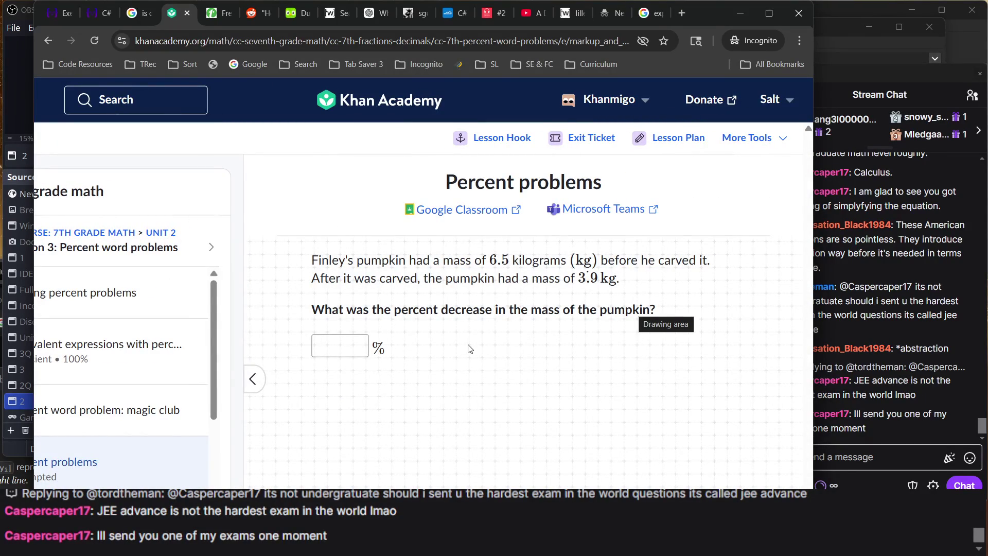
# - Handwrite 6.5 and the equation m − m/P = 3.9 on the scratchpad
pyautogui.moveTo(462, 346)
pyautogui.mouseDown()
pyautogui.moveTo(469, 361)
pyautogui.moveTo(506, 358)
pyautogui.moveTo(491, 367)
pyautogui.mouseUp()
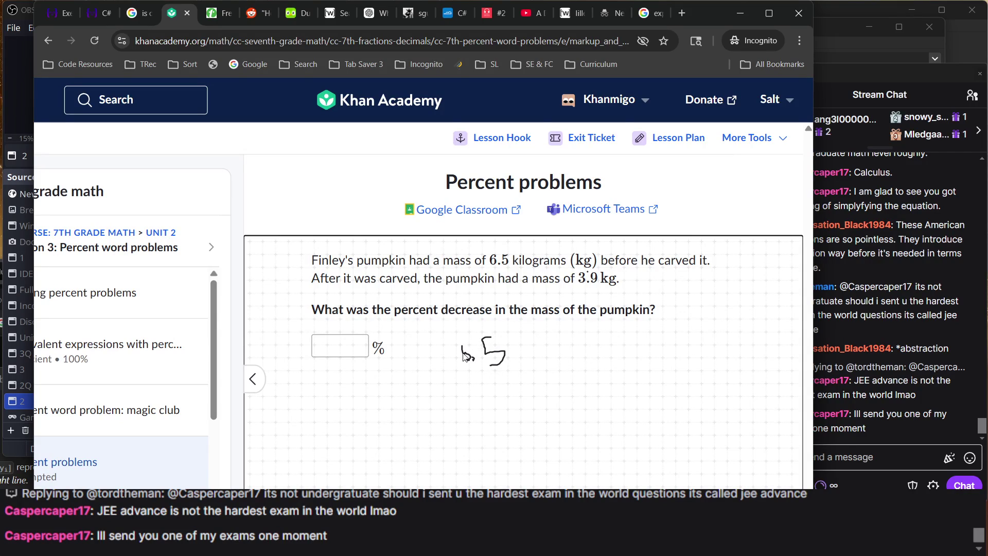
pyautogui.moveTo(466, 339); pyautogui.dragTo(468, 358)
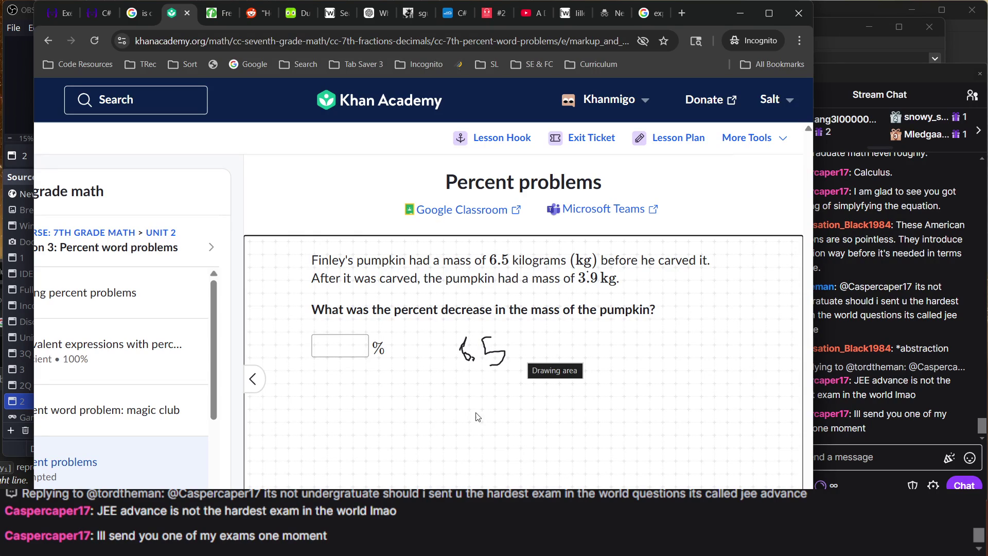
pyautogui.moveTo(463, 438)
pyautogui.mouseDown()
pyautogui.moveTo(464, 427)
pyautogui.moveTo(476, 437)
pyautogui.moveTo(488, 426)
pyautogui.moveTo(489, 438)
pyautogui.mouseUp()
pyautogui.scroll(-1, 539, 422)
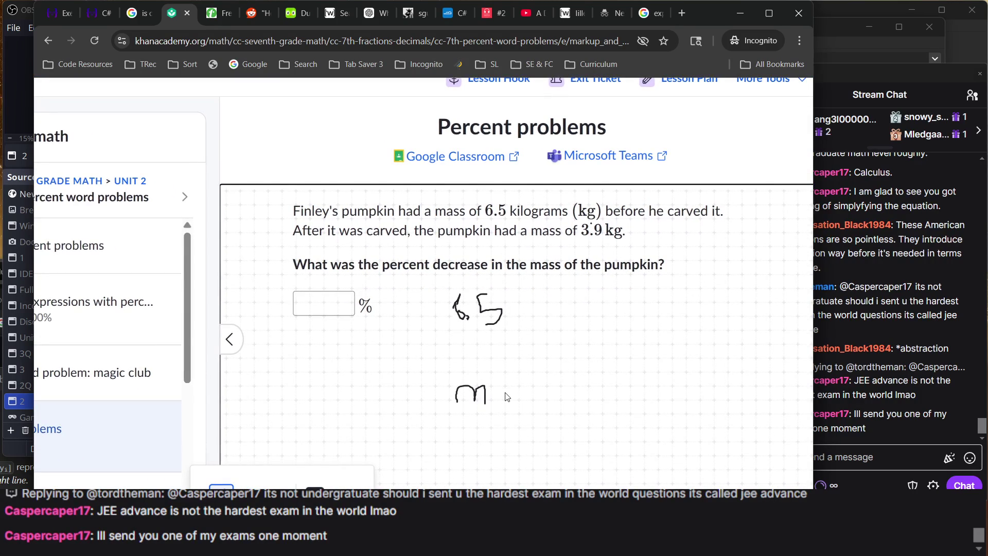
pyautogui.moveTo(505, 392); pyautogui.dragTo(527, 388)
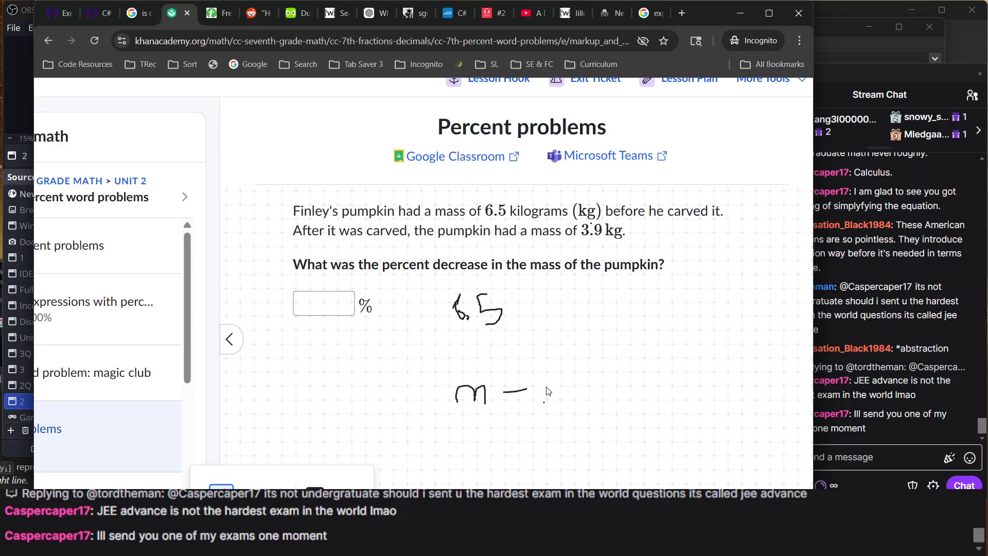
pyautogui.moveTo(544, 402)
pyautogui.mouseDown()
pyautogui.moveTo(553, 384)
pyautogui.moveTo(571, 394)
pyautogui.mouseUp()
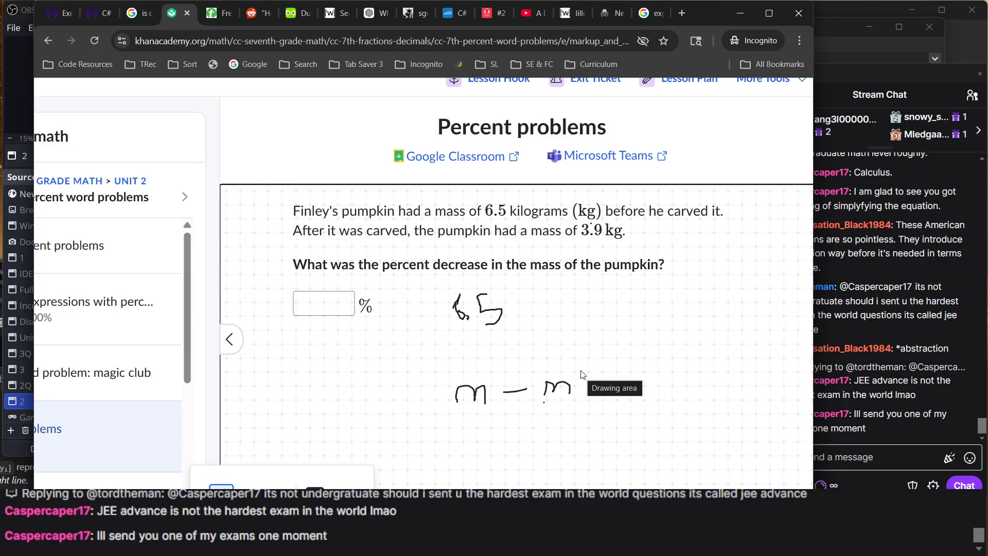
pyautogui.hscroll(1, 590, 364)
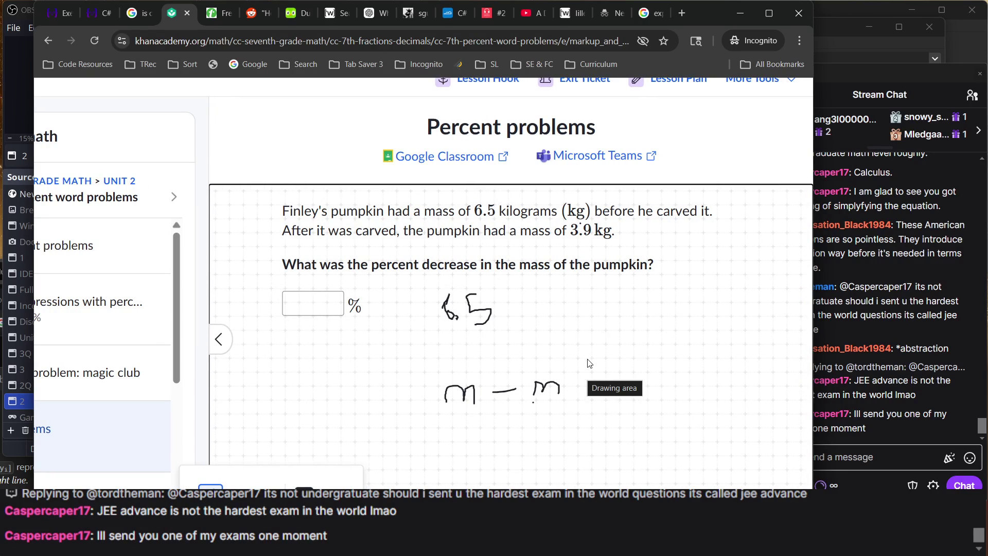
pyautogui.moveTo(586, 360)
pyautogui.mouseDown()
pyautogui.moveTo(567, 401)
pyautogui.moveTo(592, 381)
pyautogui.moveTo(584, 385)
pyautogui.moveTo(628, 380)
pyautogui.moveTo(639, 394)
pyautogui.mouseUp()
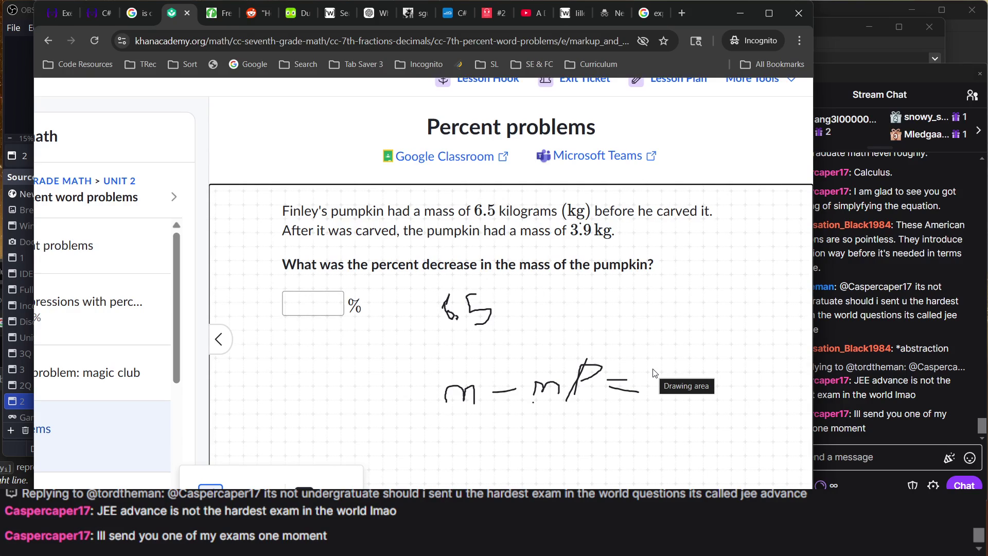
pyautogui.moveTo(643, 362)
pyautogui.mouseDown()
pyautogui.moveTo(664, 401)
pyautogui.moveTo(678, 398)
pyautogui.mouseUp()
pyautogui.moveTo(715, 354); pyautogui.dragTo(728, 401)
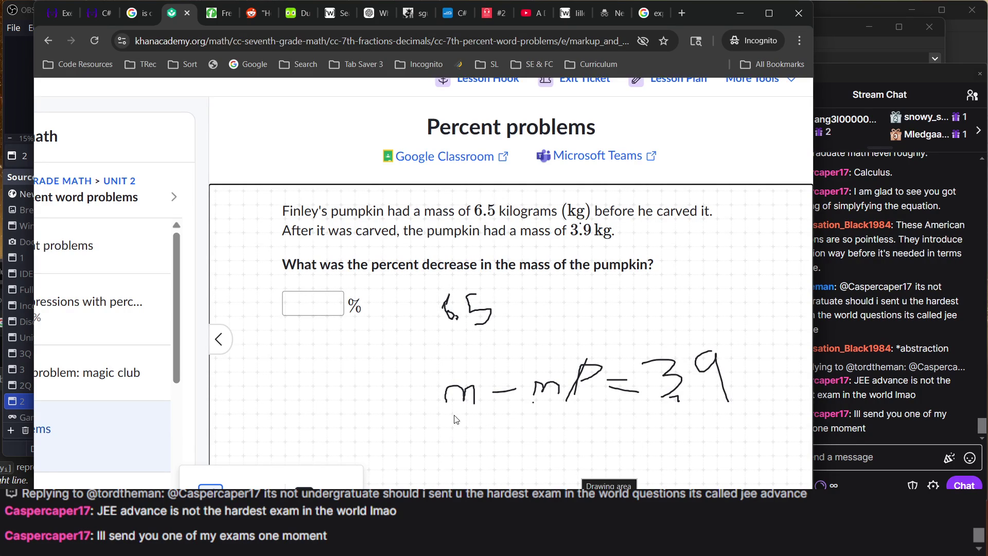
# - Begin the substitution line beneath, writing 6.5 under the m and a second 6.5
pyautogui.moveTo(450, 419)
pyautogui.mouseDown()
pyautogui.moveTo(435, 447)
pyautogui.moveTo(489, 441)
pyautogui.moveTo(468, 454)
pyautogui.mouseUp()
pyautogui.moveTo(538, 410)
pyautogui.mouseDown()
pyautogui.moveTo(540, 443)
pyautogui.moveTo(559, 441)
pyautogui.mouseUp()
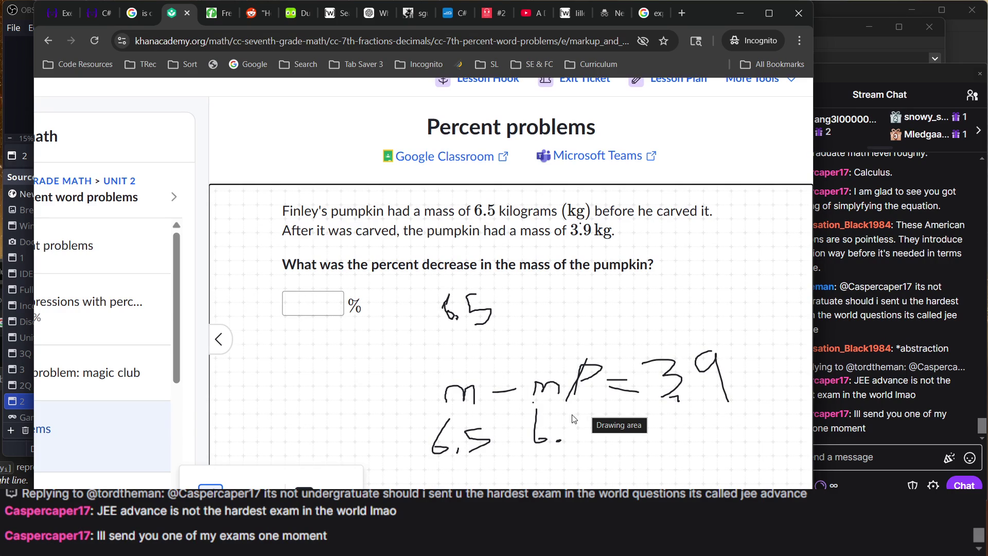
pyautogui.moveTo(572, 414)
pyautogui.mouseDown()
pyautogui.moveTo(559, 415)
pyautogui.moveTo(562, 439)
pyautogui.moveTo(582, 420)
pyautogui.moveTo(585, 430)
pyautogui.mouseUp()
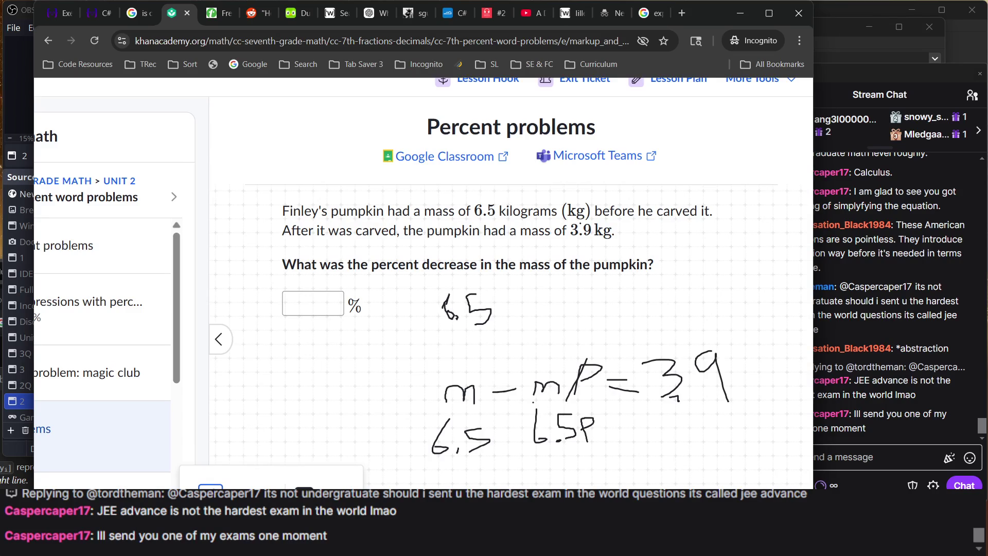
# - Scroll back up the page once the 6.5 … 6.5P substitution line is written
pyautogui.scroll(2, 372, 394)
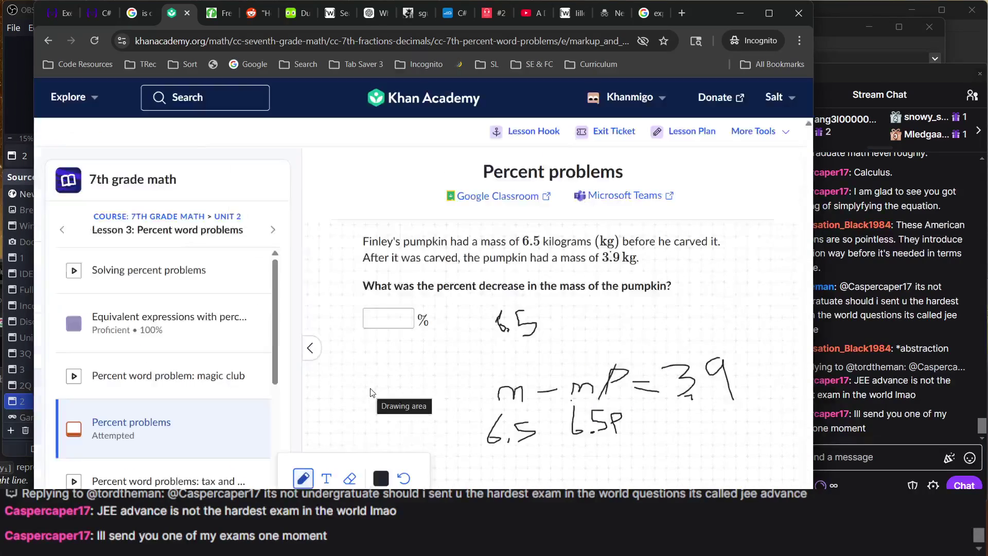
# - Answer the pumpkin question with 40% and go to the 7th grade math course overview
pyautogui.click(393, 315)
pyautogui.write('40')
pyautogui.press('Return')
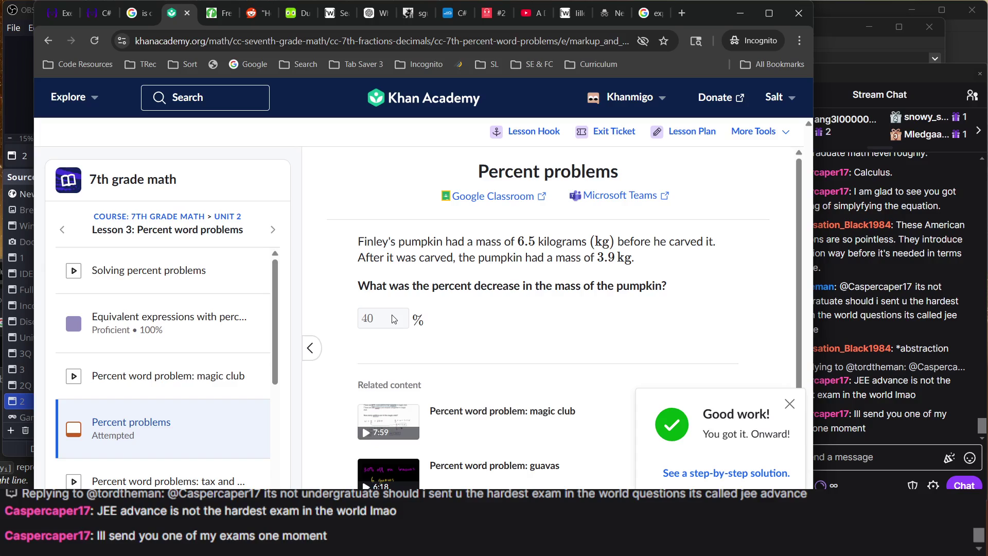
pyautogui.press('Return')
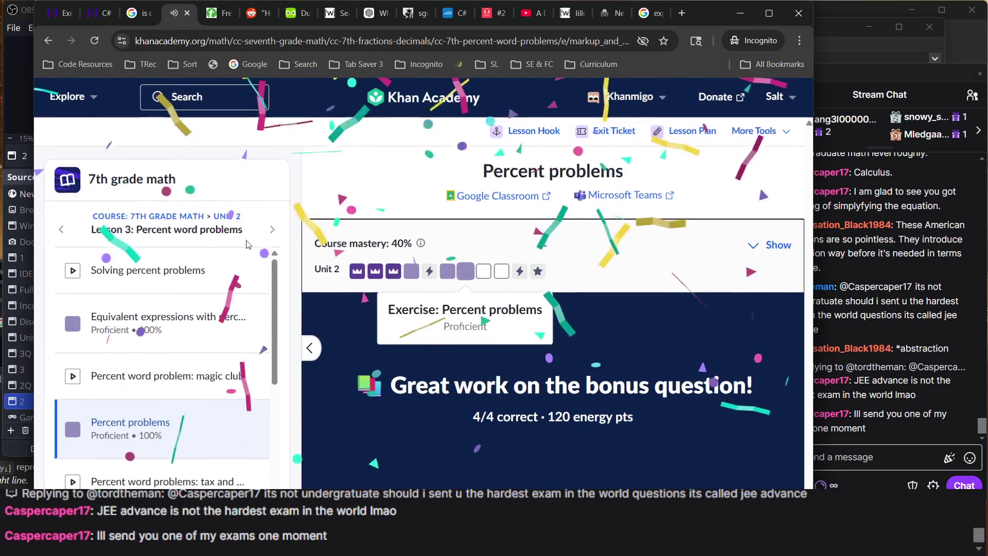
pyautogui.click(134, 217)
pyautogui.scroll(-2, 471, 378)
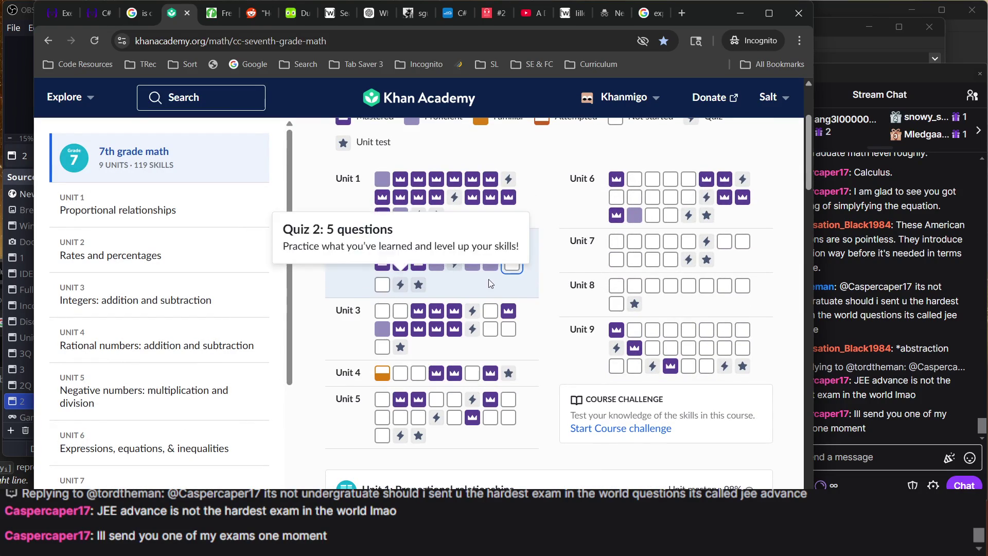
pyautogui.keyDown('ctrl'); pyautogui.scroll(5, 495, 288); pyautogui.keyUp('ctrl')
pyautogui.keyDown('ctrl'); pyautogui.scroll(2, 495, 288); pyautogui.keyUp('ctrl')
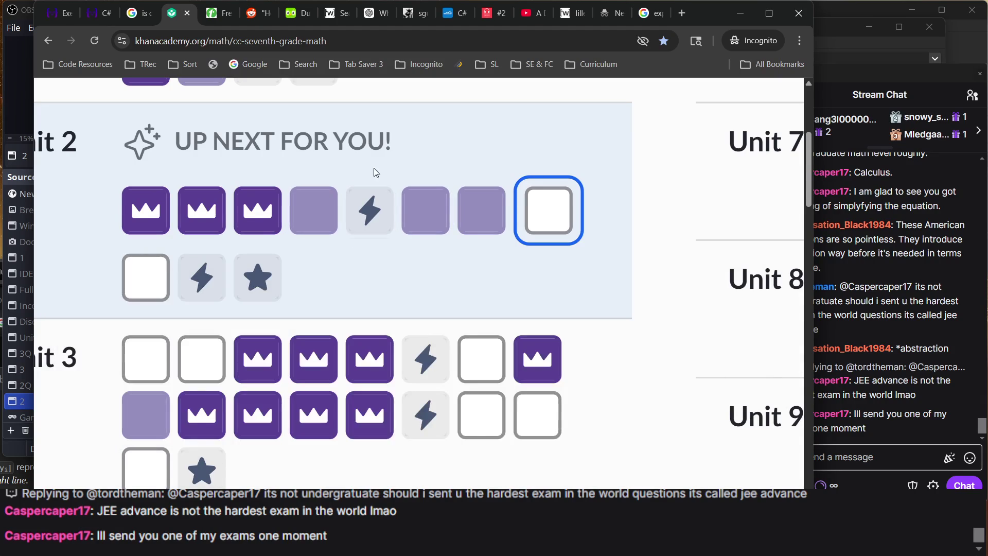
pyautogui.keyDown('ctrl'); pyautogui.scroll(-4, 373, 168); pyautogui.keyUp('ctrl')
pyautogui.keyDown('ctrl'); pyautogui.scroll(-3, 379, 159); pyautogui.keyUp('ctrl')
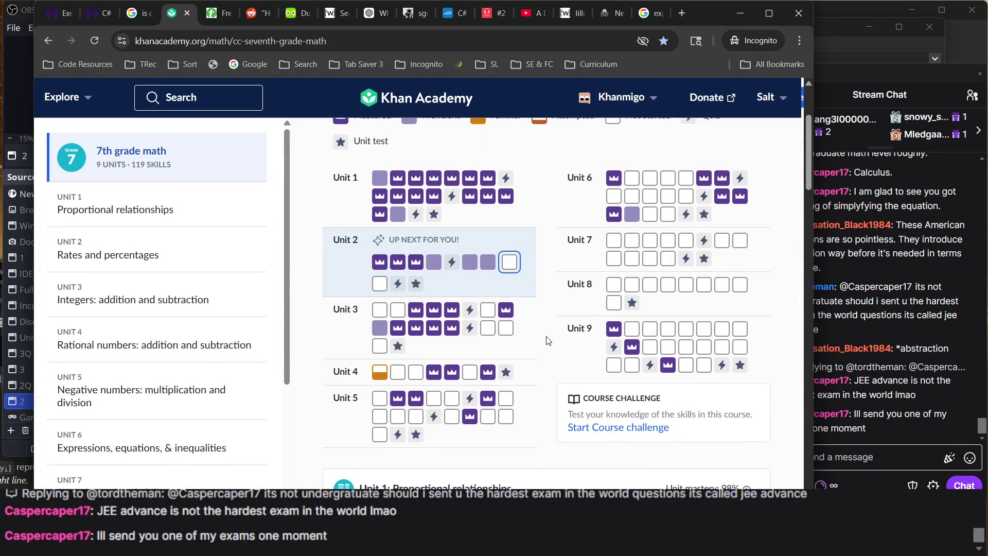
pyautogui.scroll(2, 548, 341)
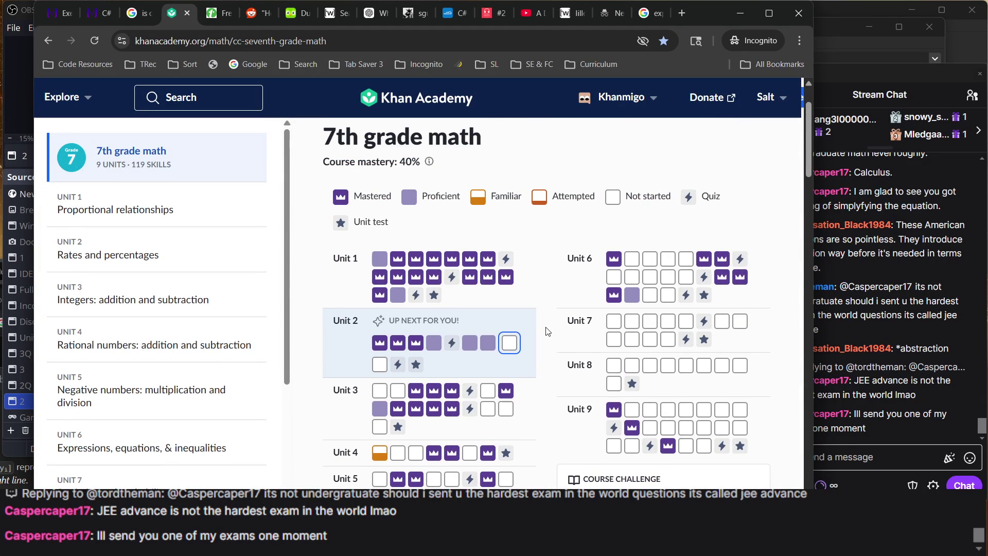
pyautogui.moveTo(456, 147)
pyautogui.hotkey('alt', 'Tab')
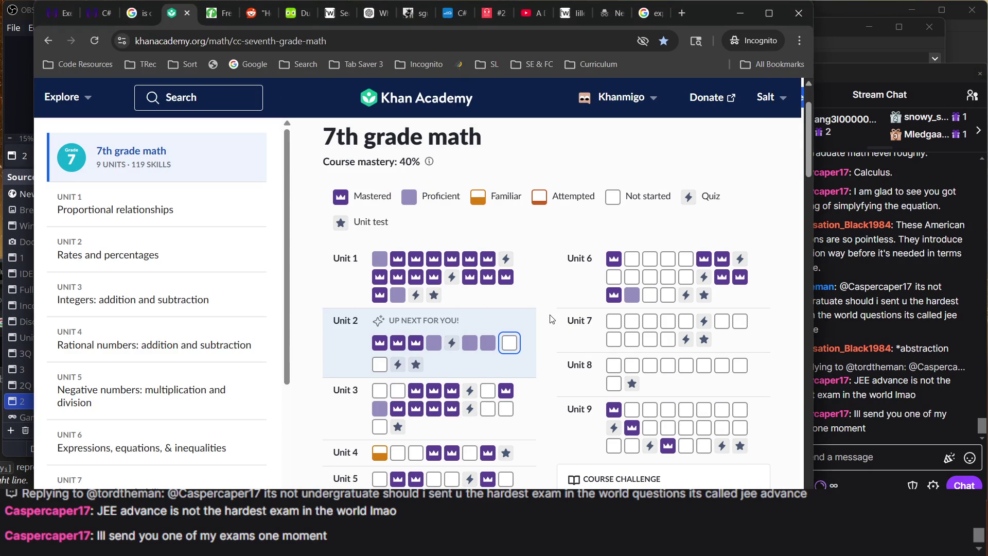
pyautogui.click(553, 319)
pyautogui.scroll(-2, 384, 265)
pyautogui.scroll(3, 386, 259)
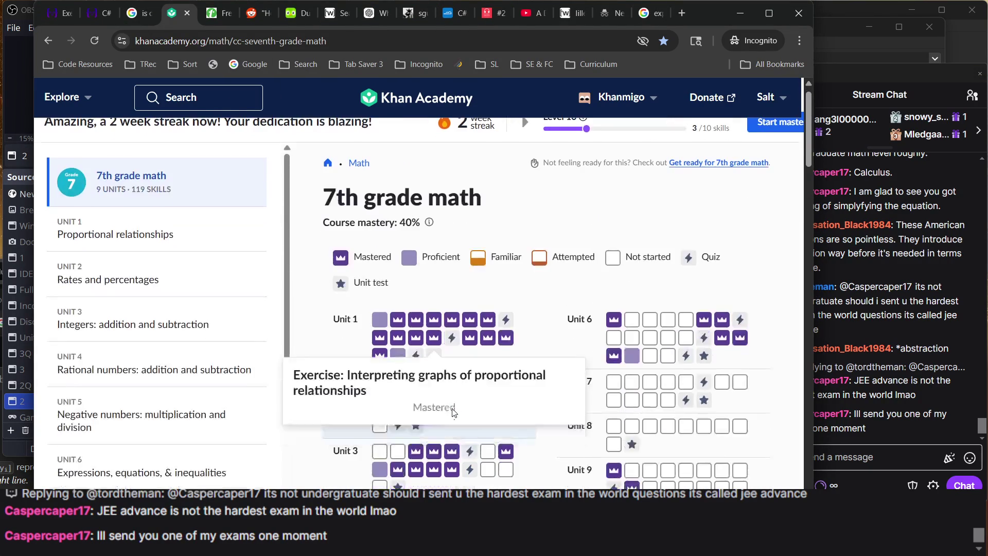
pyautogui.keyDown('ctrl'); pyautogui.scroll(4, 489, 337); pyautogui.keyUp('ctrl')
pyautogui.scroll(-2, 484, 334)
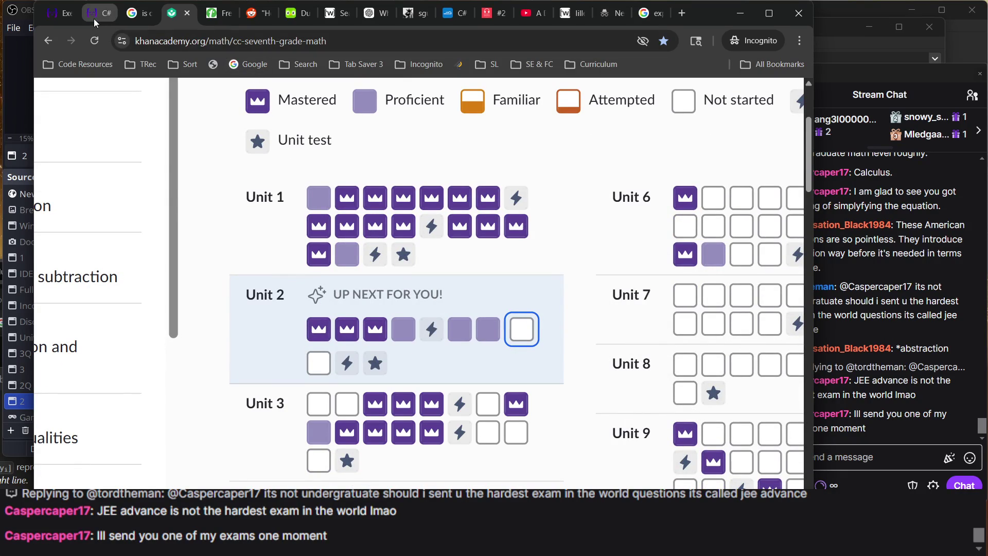
pyautogui.moveTo(99, 13)
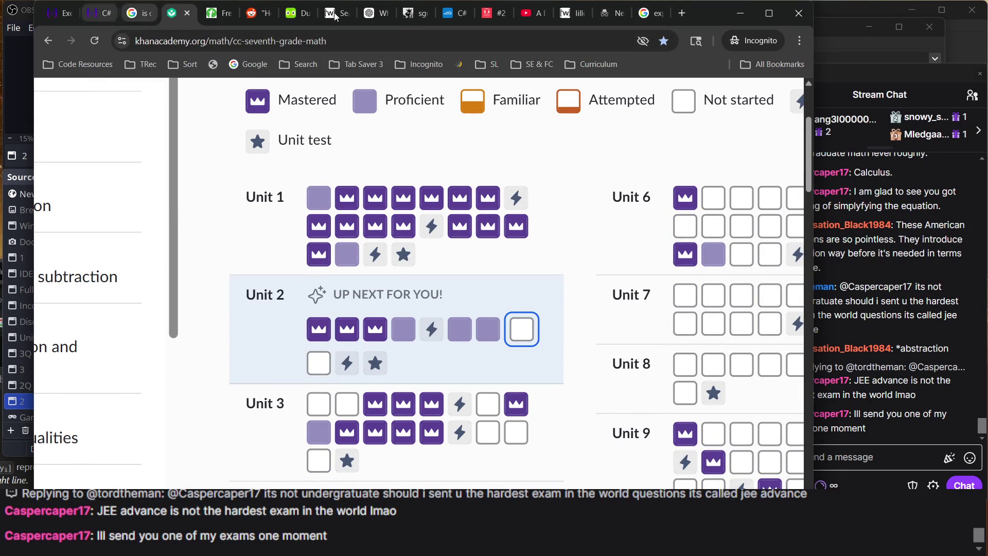
pyautogui.click(301, 10)
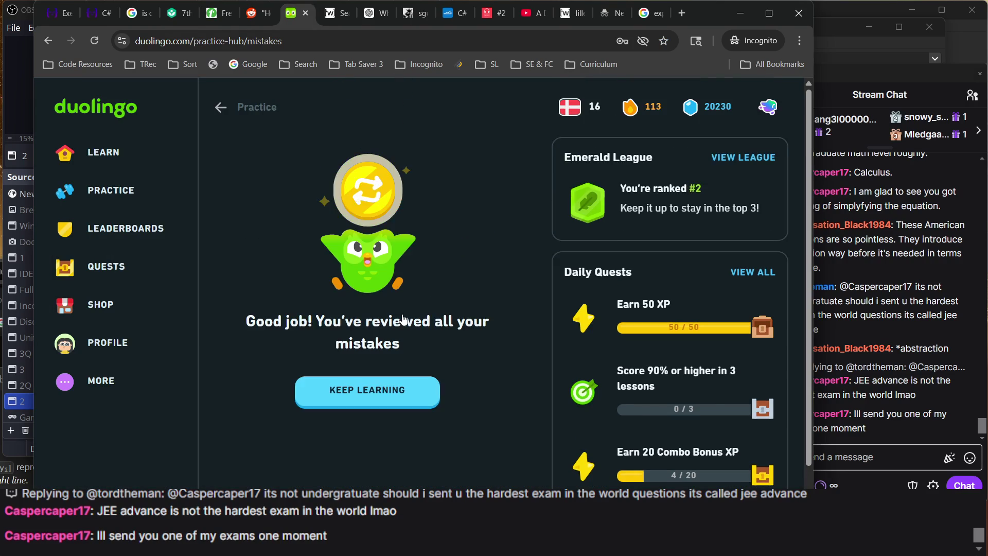
# - Check the Danish podcast and 7th grade math tabs, then open the Describe travel plans lesson card
pyautogui.click(154, 164)
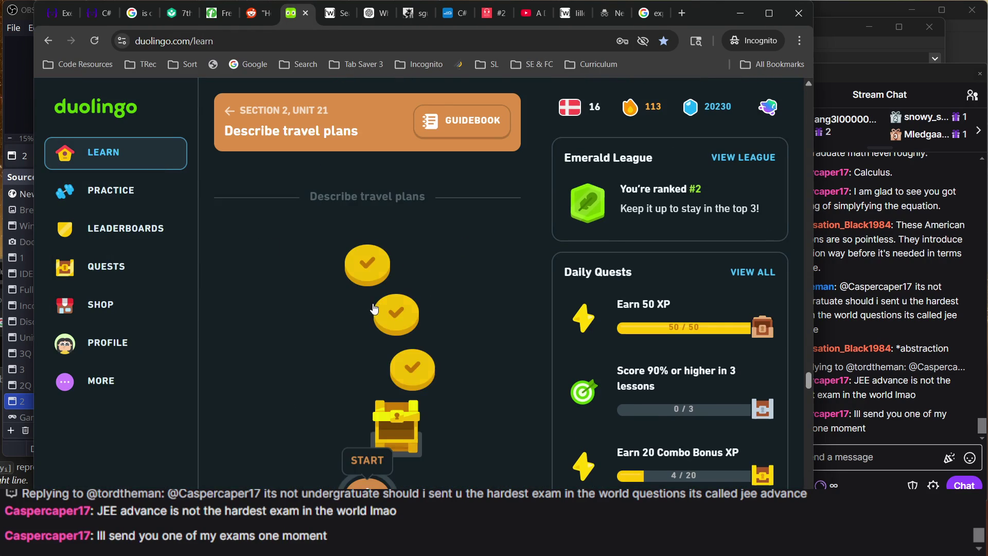
pyautogui.scroll(1, 408, 284)
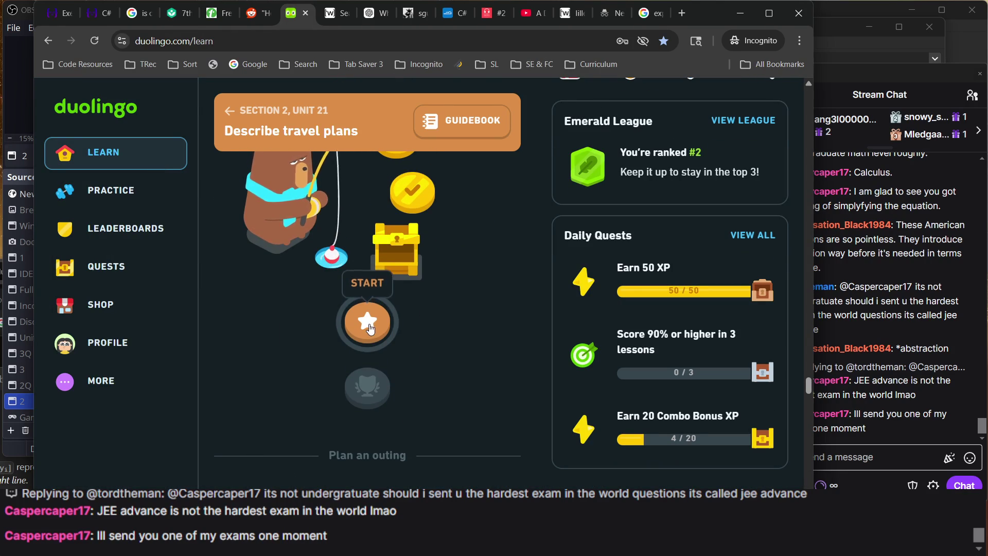
pyautogui.click(489, 13)
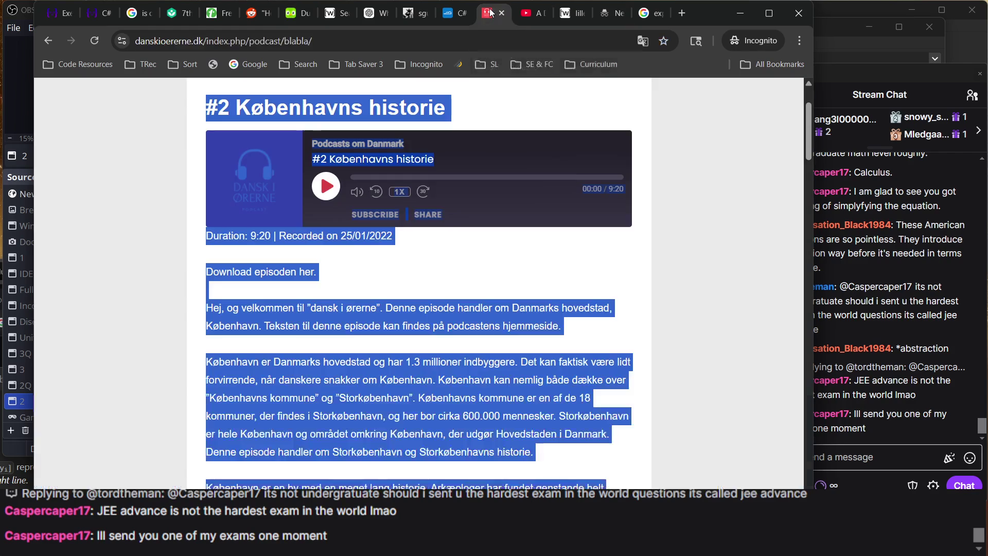
pyautogui.scroll(-10, 398, 300)
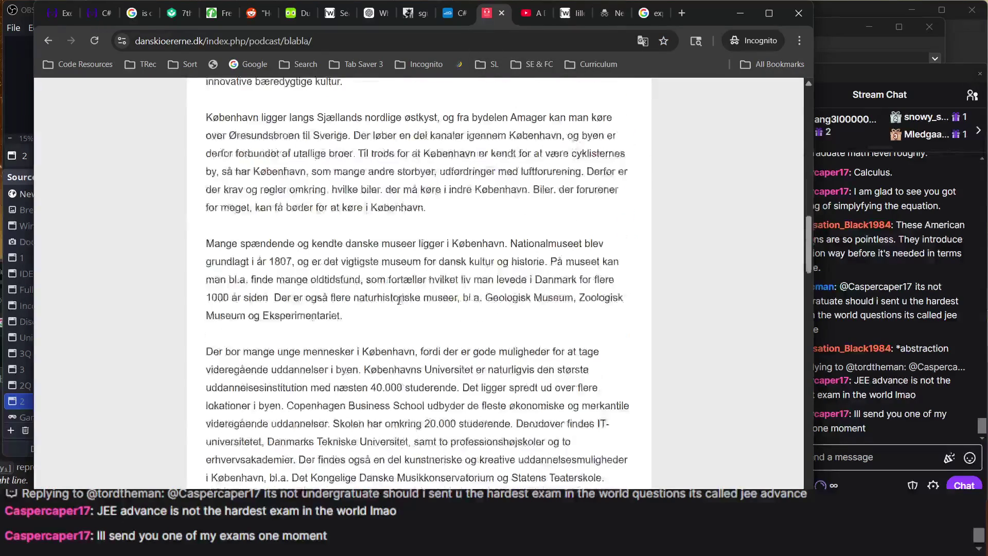
pyautogui.scroll(-5, 400, 300)
pyautogui.scroll(20, 400, 301)
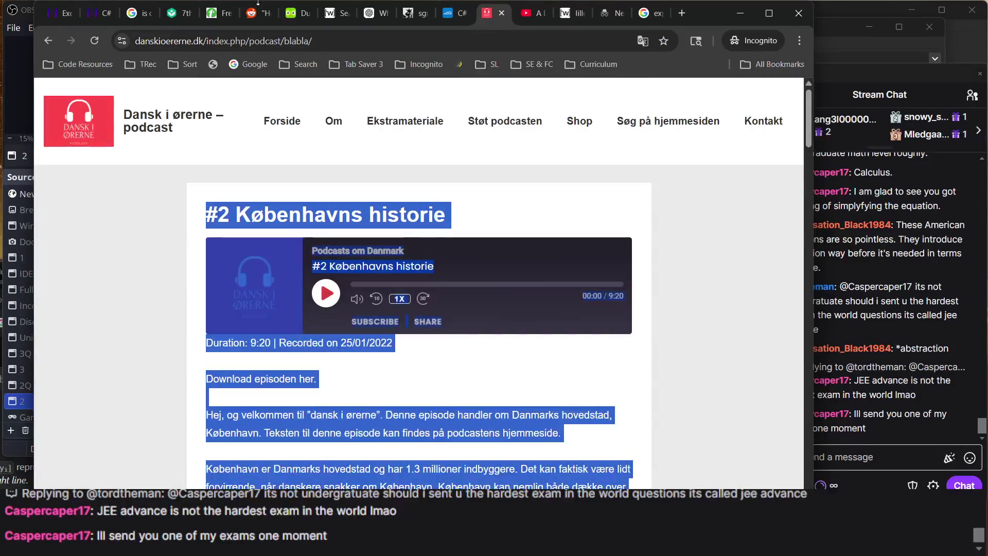
pyautogui.click(174, 22)
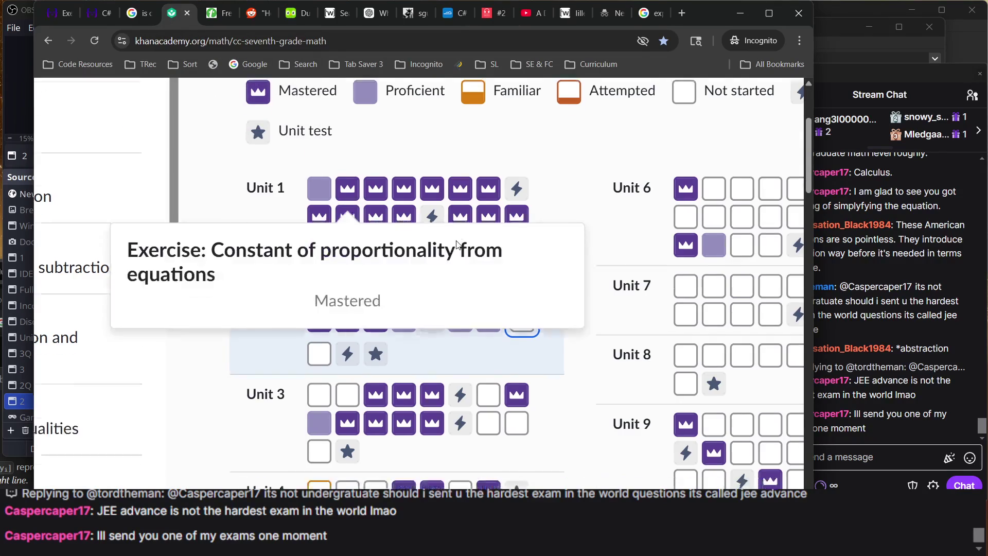
pyautogui.scroll(-5, 456, 240)
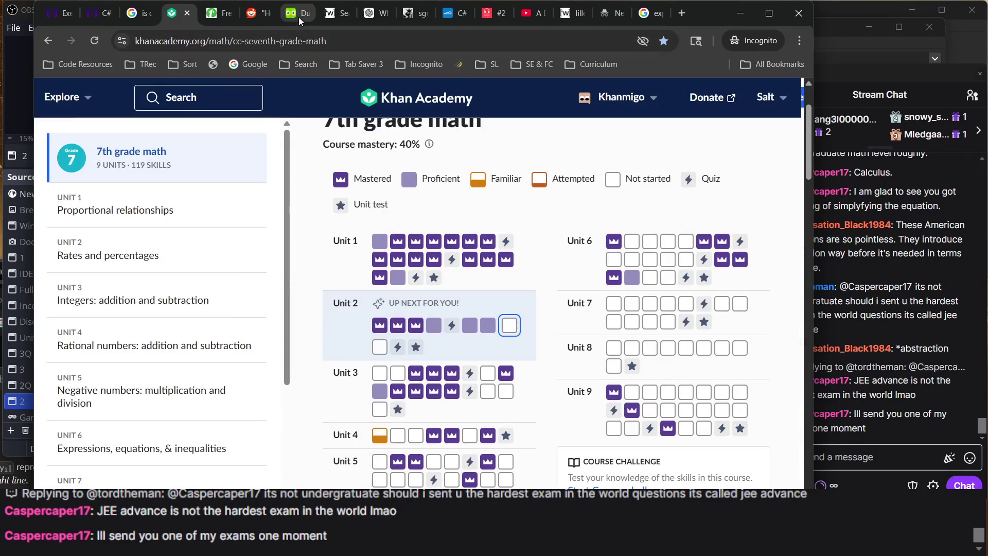
pyautogui.click(289, 17)
pyautogui.click(359, 333)
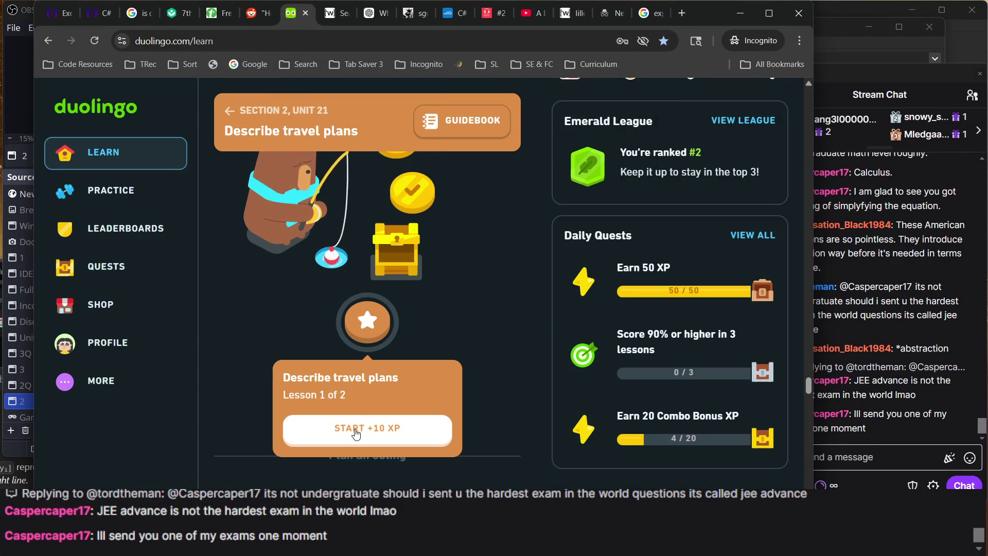
# - Start Lesson 1 and match church and airport to their audio clips, briefly checking the stream chat
pyautogui.click(356, 433)
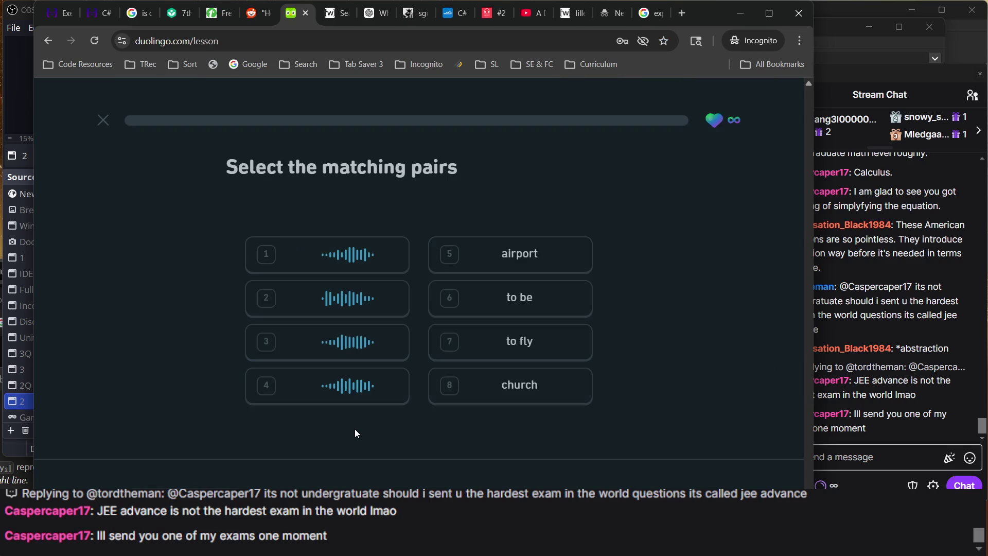
pyautogui.click(399, 262)
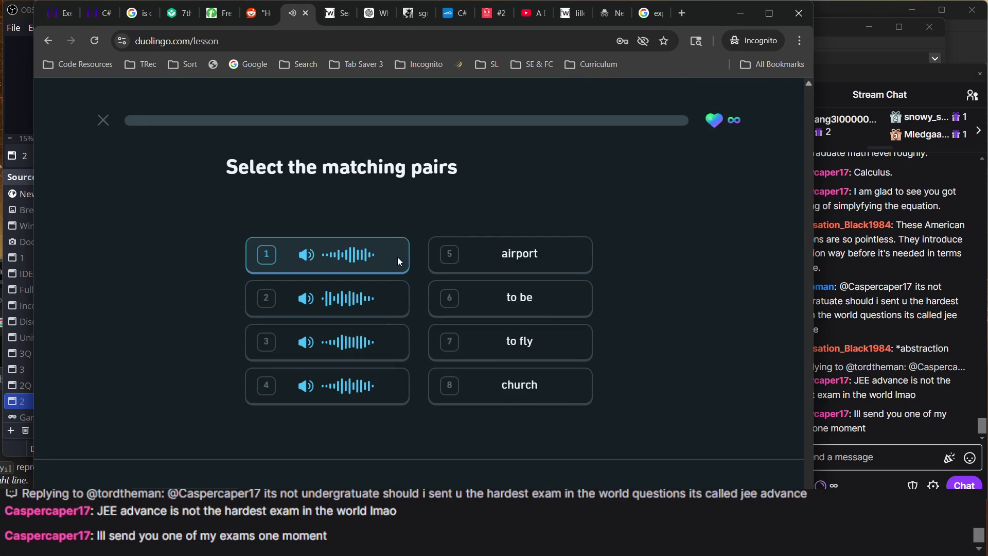
pyautogui.press('8')
pyautogui.press('2')
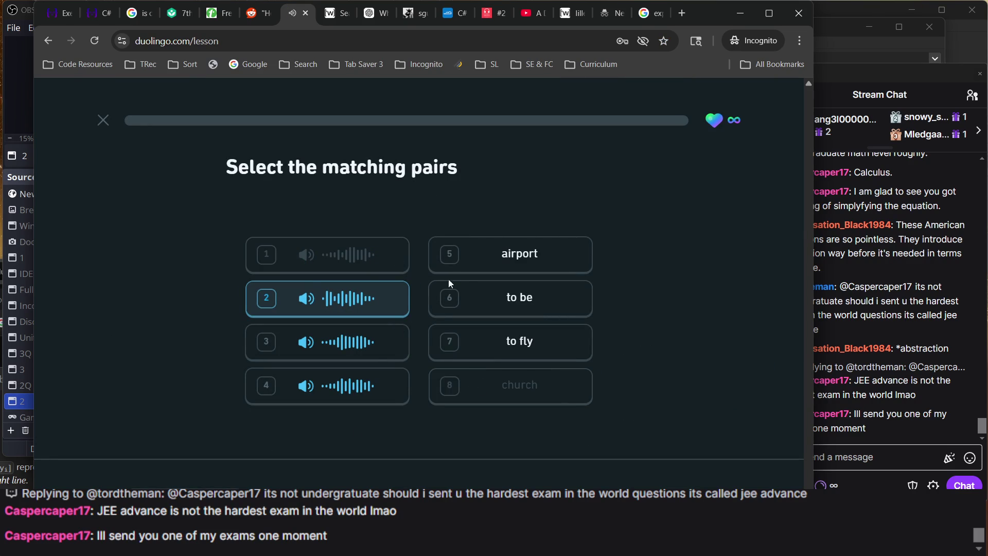
pyautogui.click(487, 258)
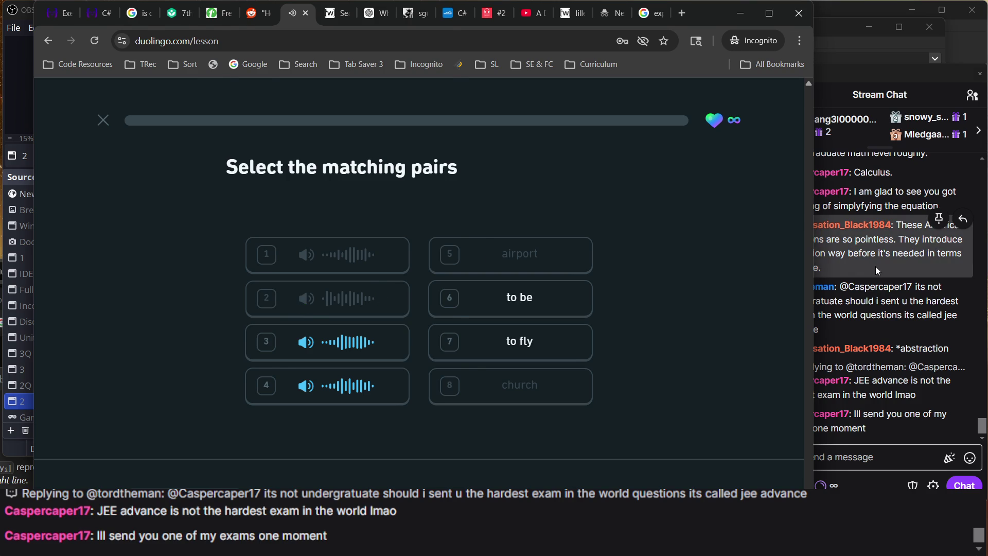
pyautogui.click(877, 270)
pyautogui.click(974, 96)
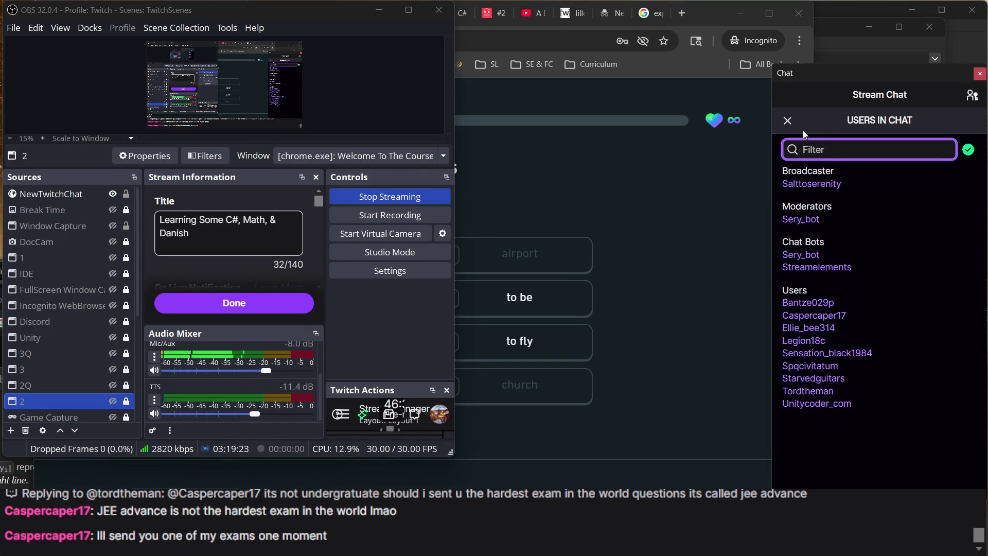
pyautogui.click(786, 122)
pyautogui.click(657, 264)
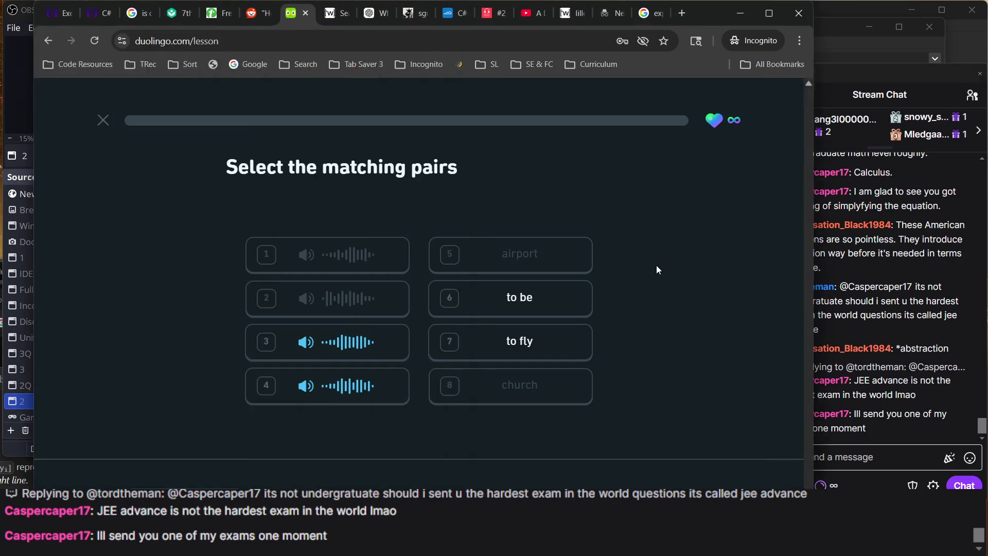
# - Match 'to fly' and 'to be' to finish the round, then speak the Danish sentence
pyautogui.click(366, 346)
pyautogui.click(367, 346)
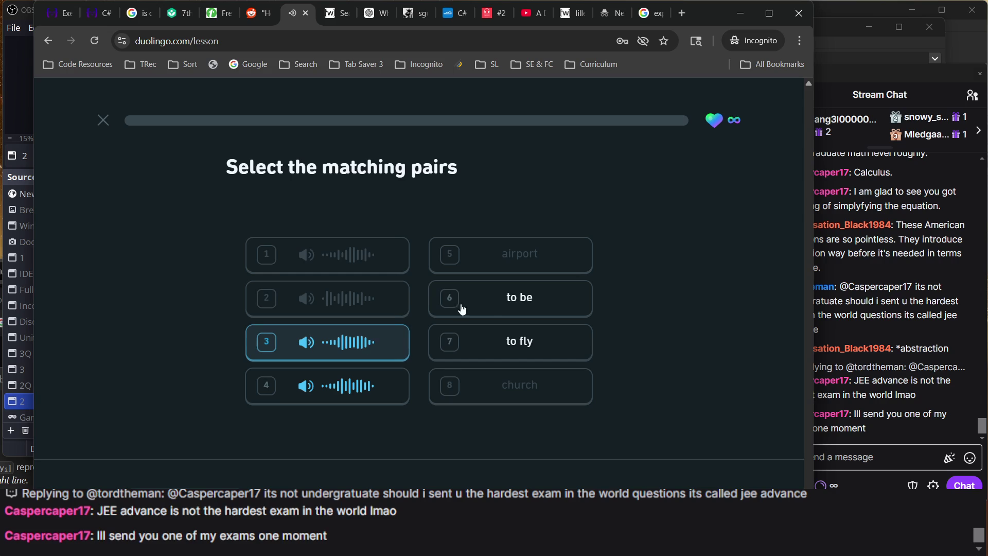
pyautogui.click(510, 347)
pyautogui.click(404, 380)
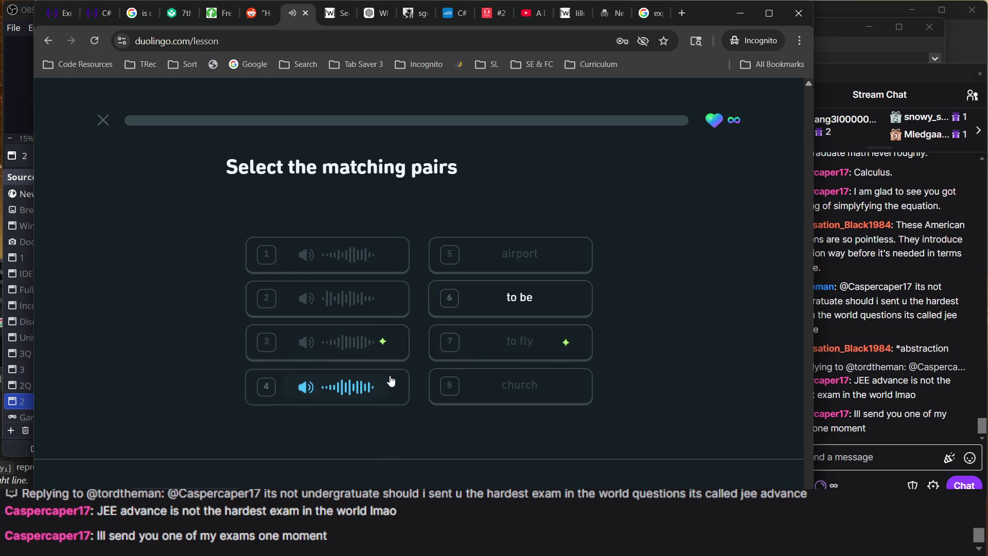
pyautogui.click(525, 293)
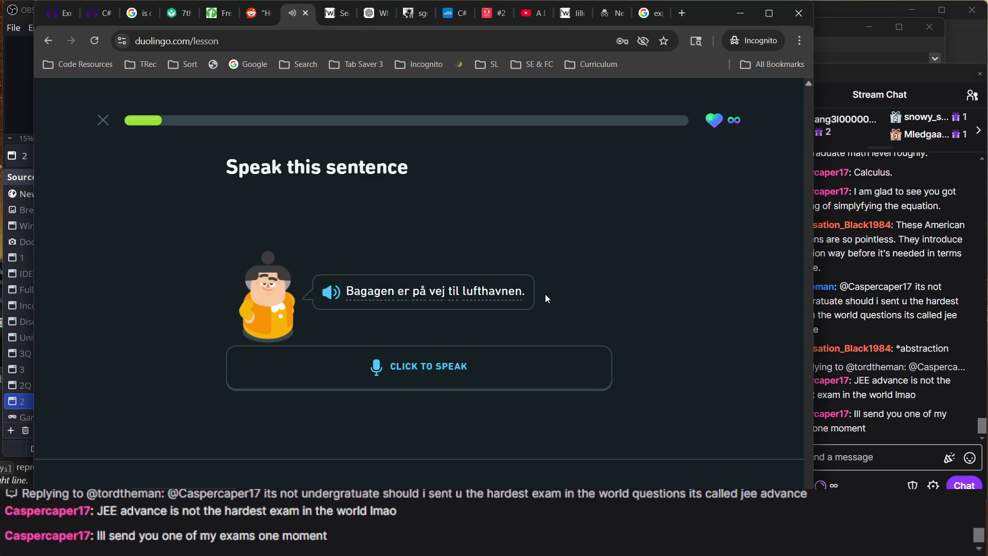
pyautogui.click(446, 379)
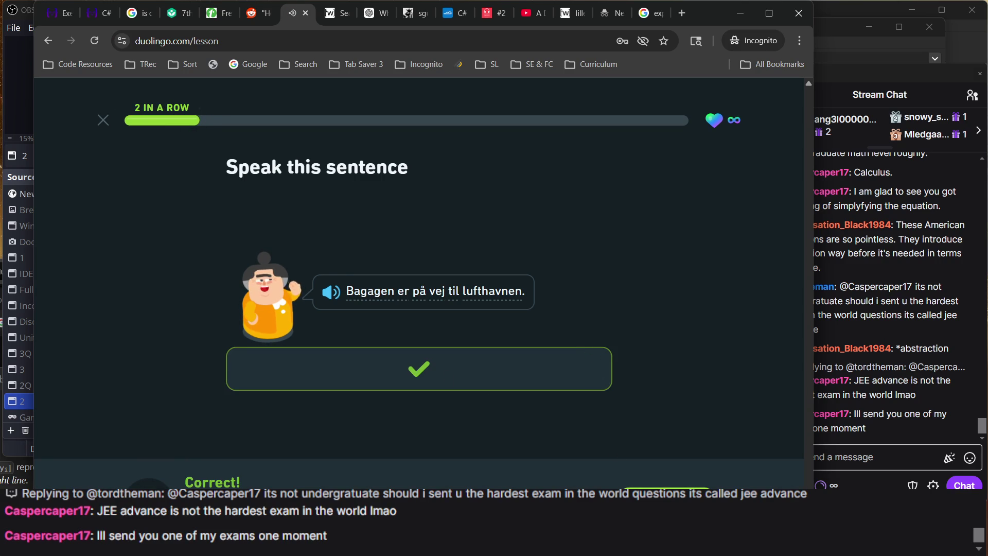
pyautogui.press('Return')
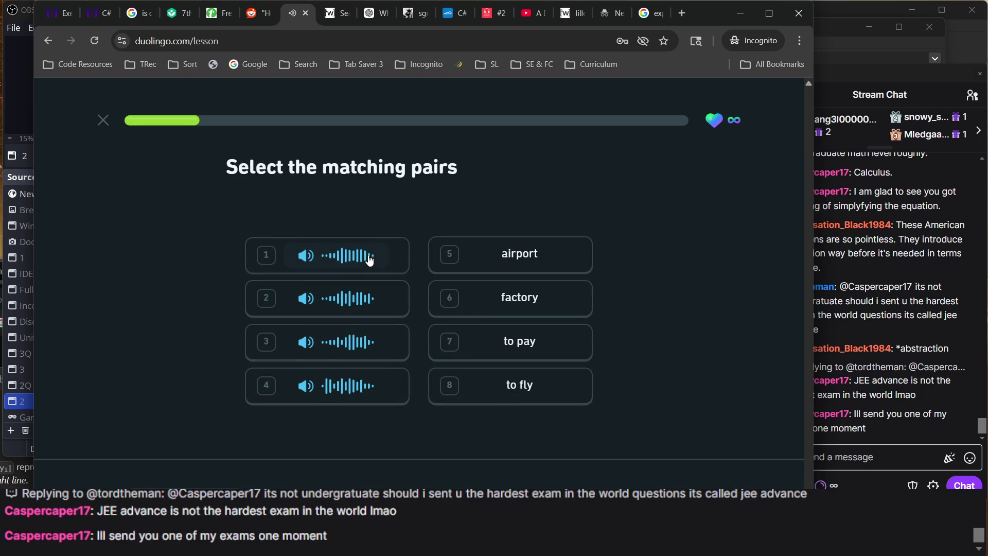
# - Match airport, factory, 'to pay' and 'to fly' in the second round, then continue
pyautogui.click(370, 260)
pyautogui.click(487, 251)
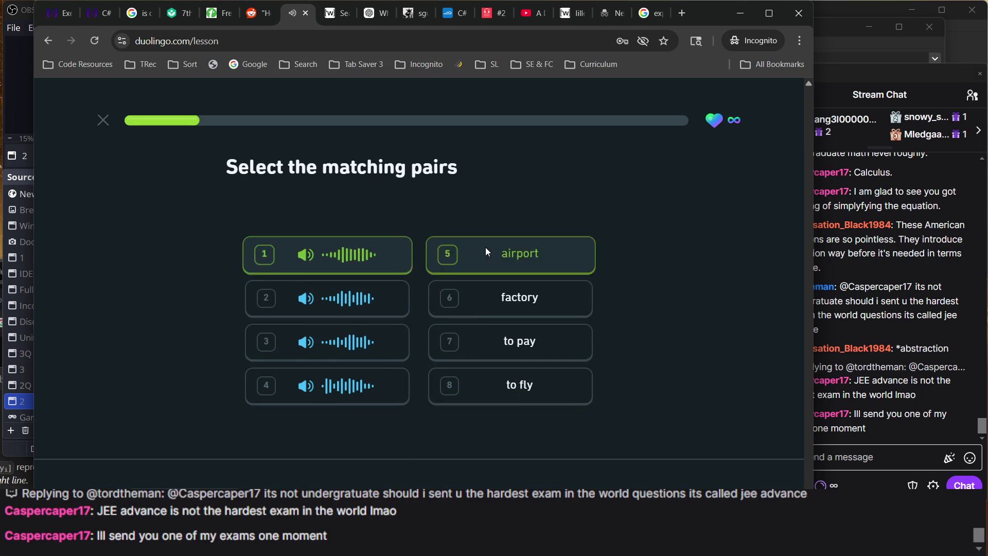
pyautogui.click(364, 302)
pyautogui.click(495, 303)
pyautogui.click(397, 344)
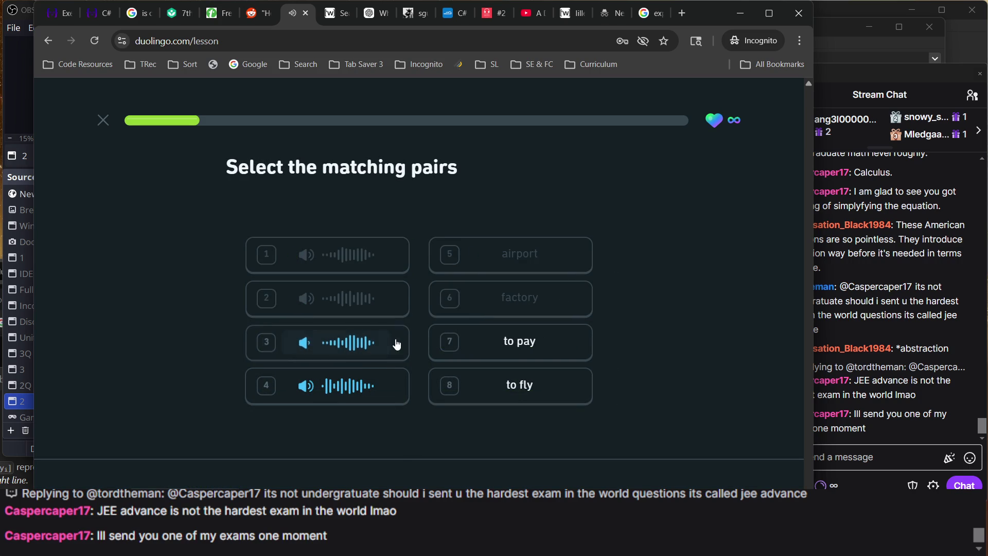
pyautogui.click(481, 349)
pyautogui.click(380, 388)
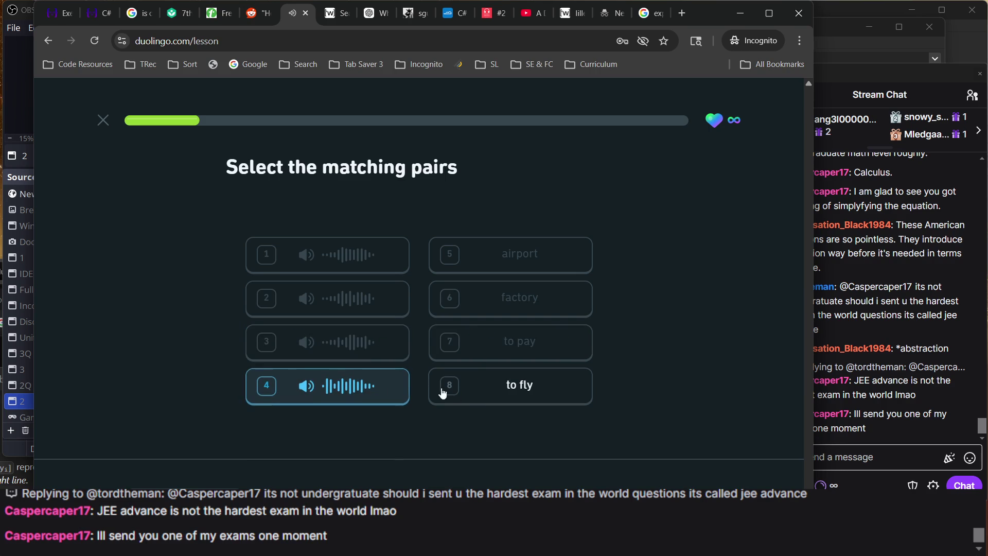
pyautogui.click(483, 397)
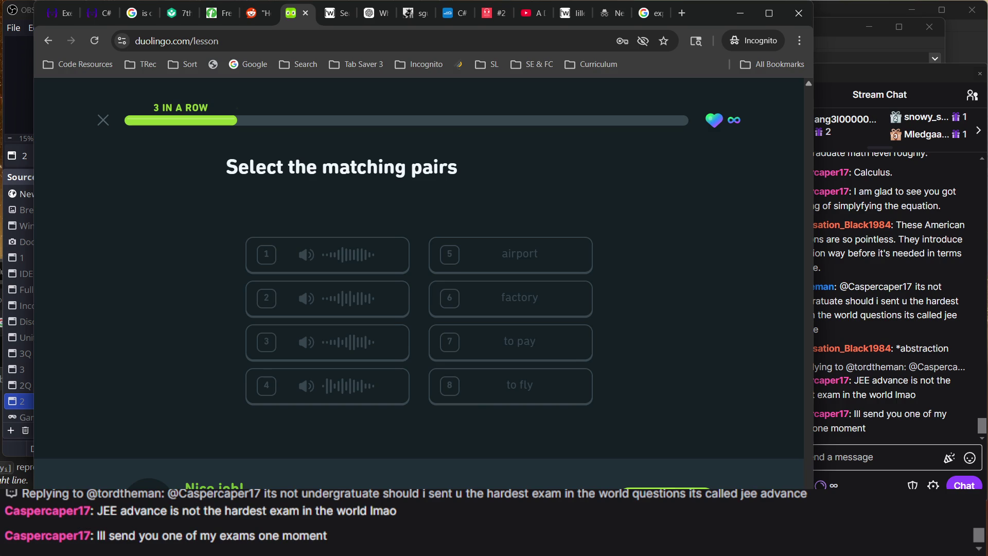
pyautogui.press('Return')
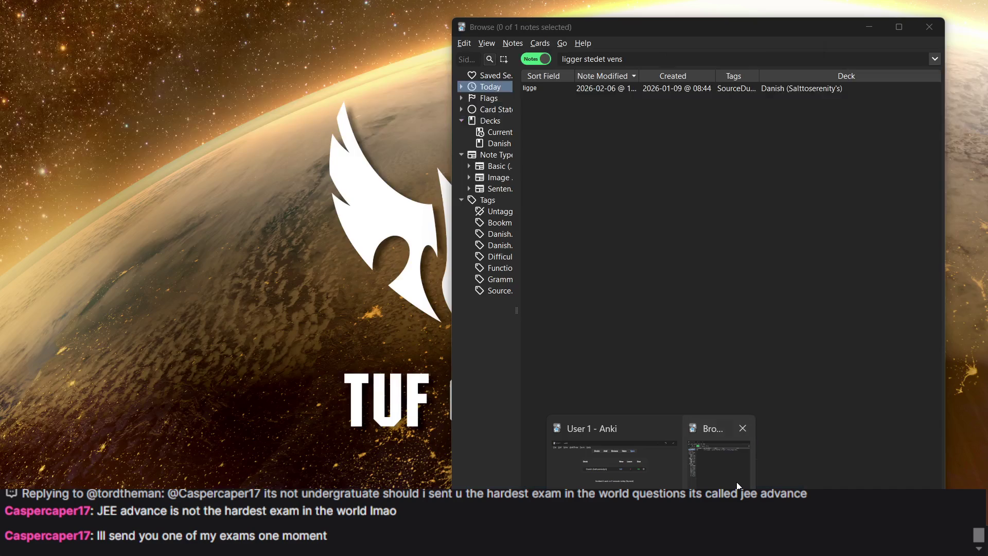
pyautogui.click(718, 451)
# - Search the Anki notes for 'flyv' and open the flyve note's fields
pyautogui.doubleClick(620, 59)
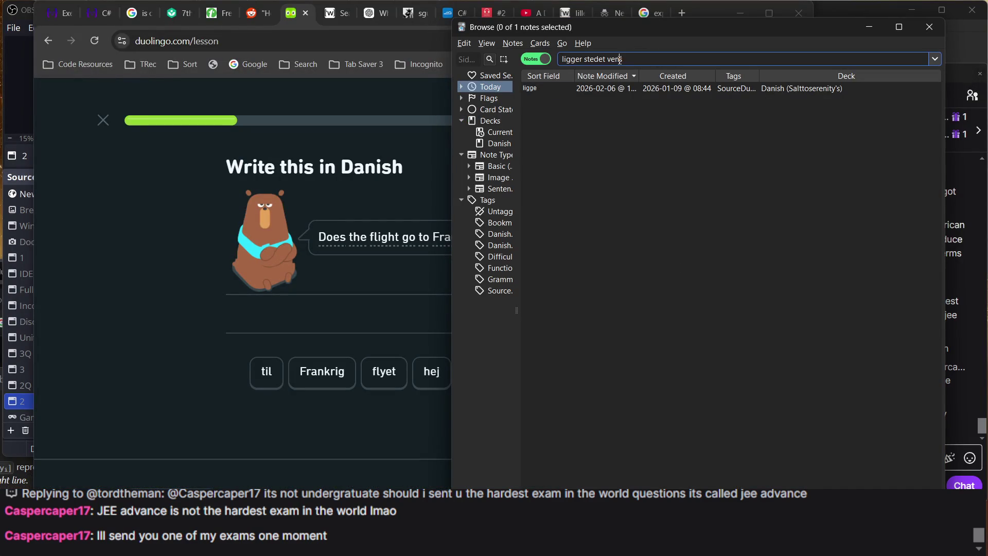
pyautogui.write('fl')
pyautogui.press('BackSpace')
pyautogui.press('BackSpace')
pyautogui.press('BackSpace')
pyautogui.write('fluv')
pyautogui.press('Return')
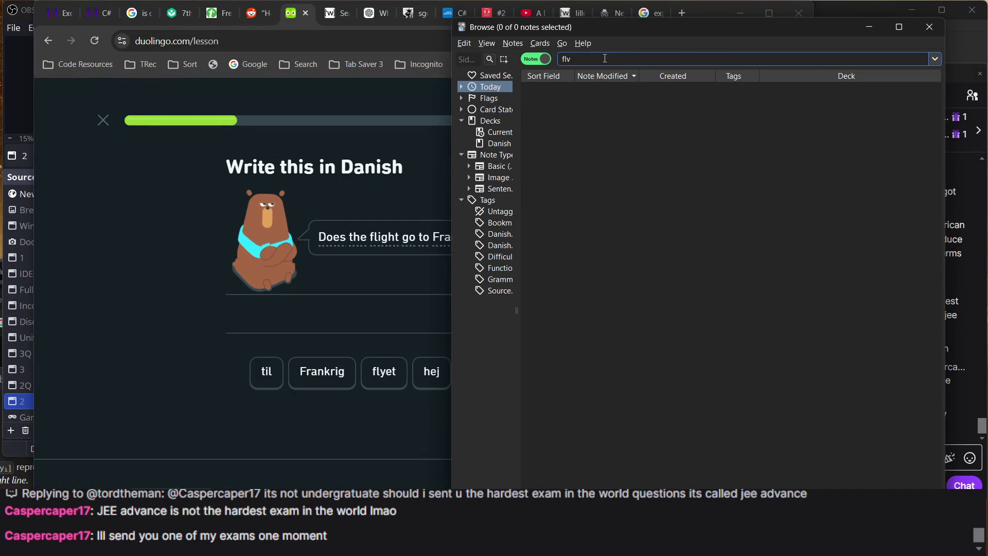
pyautogui.write('v')
pyautogui.press('Return')
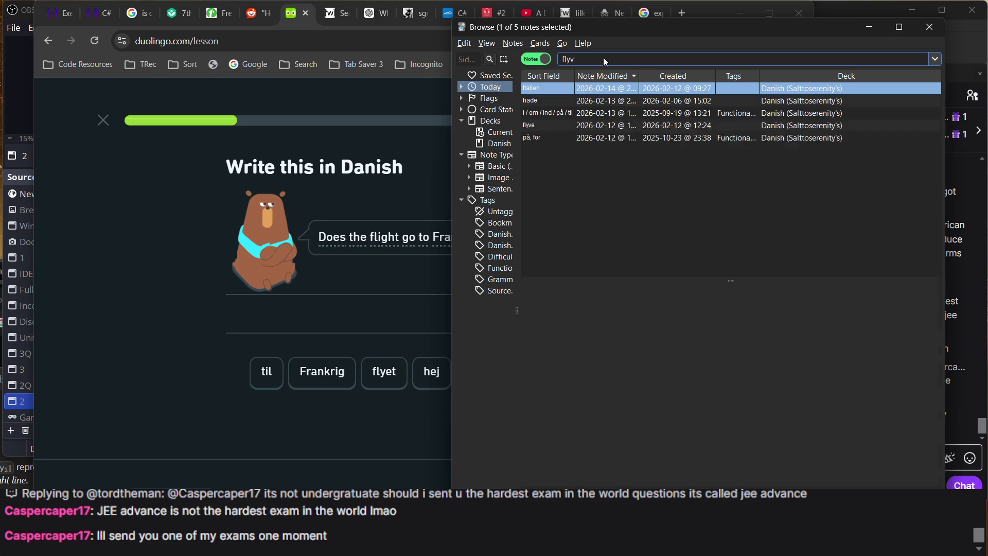
pyautogui.click(570, 175)
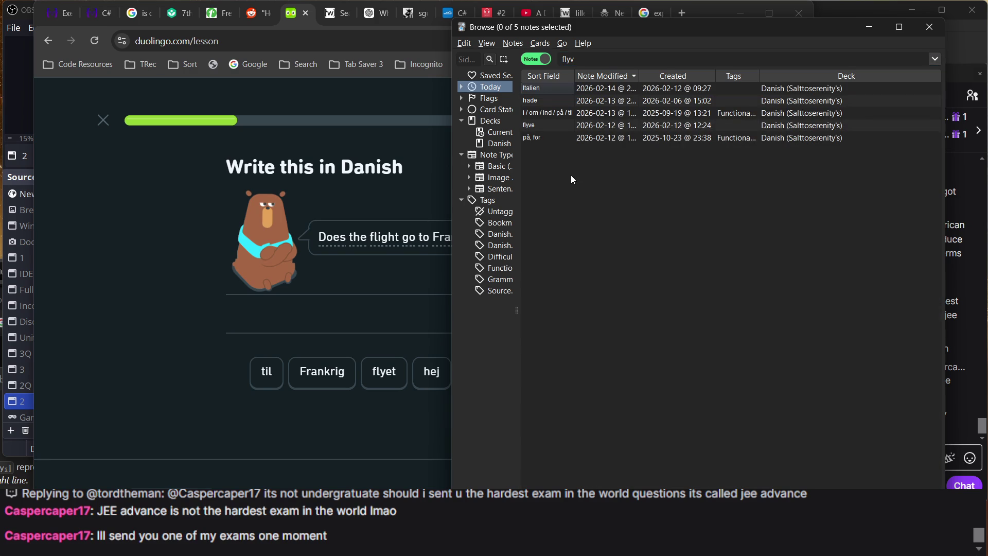
pyautogui.click(567, 129)
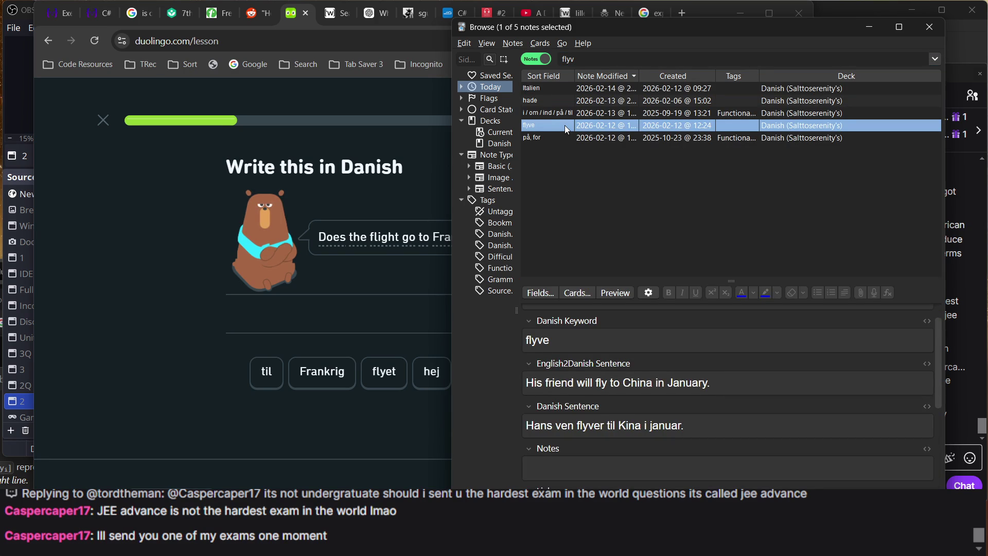
pyautogui.scroll(1, 589, 371)
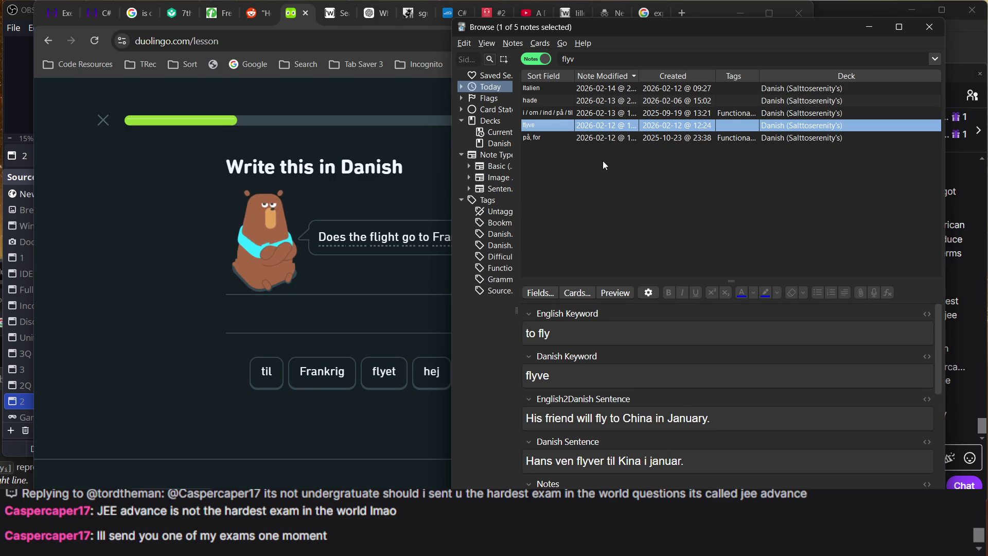
# - Rerun the search as 'fly', read the fly note's sentences, and return to Duolingo
pyautogui.click(600, 60)
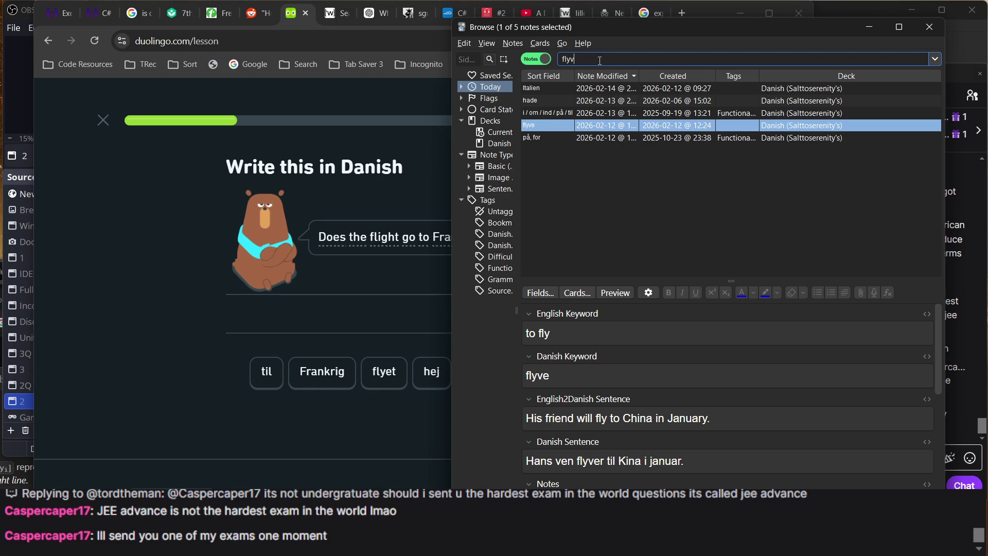
pyautogui.press('Return')
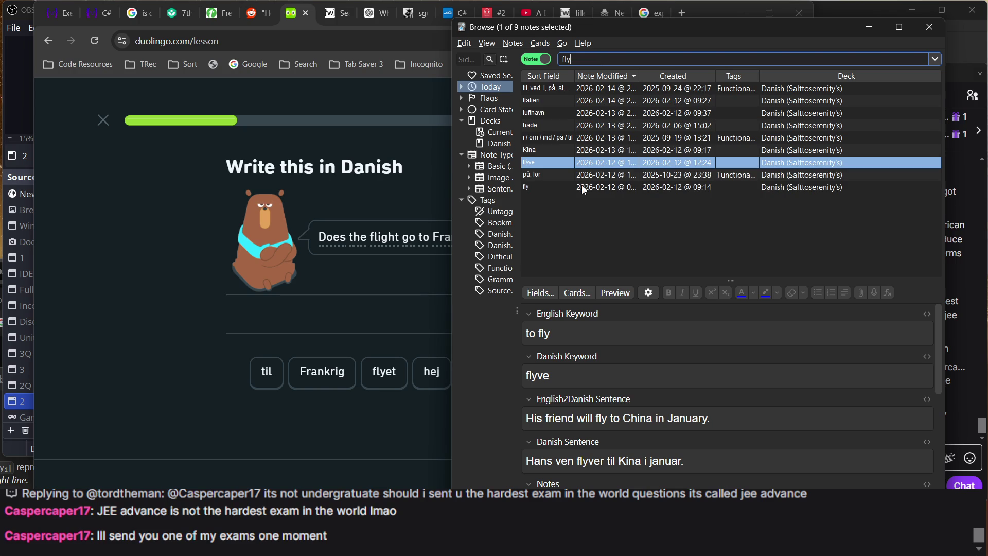
pyautogui.click(584, 188)
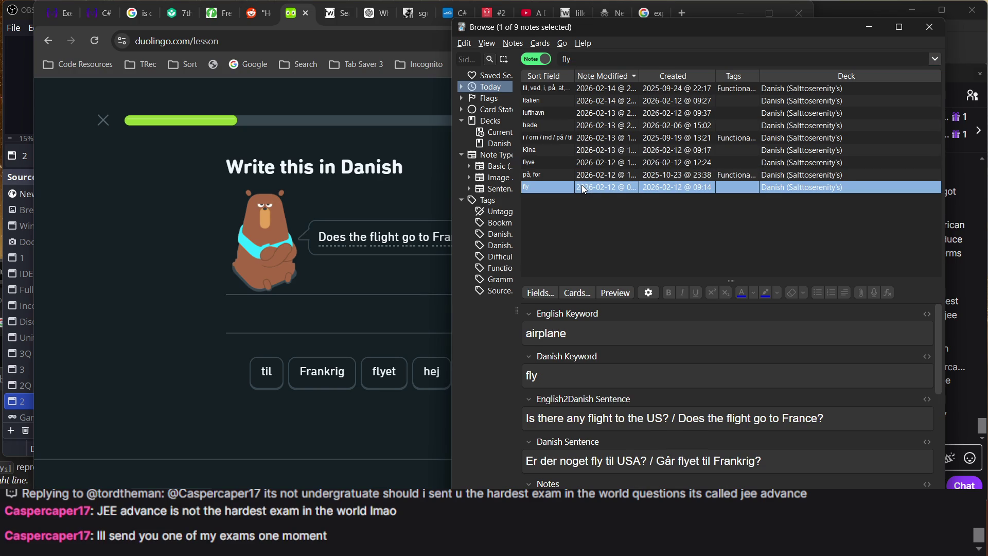
pyautogui.click(554, 161)
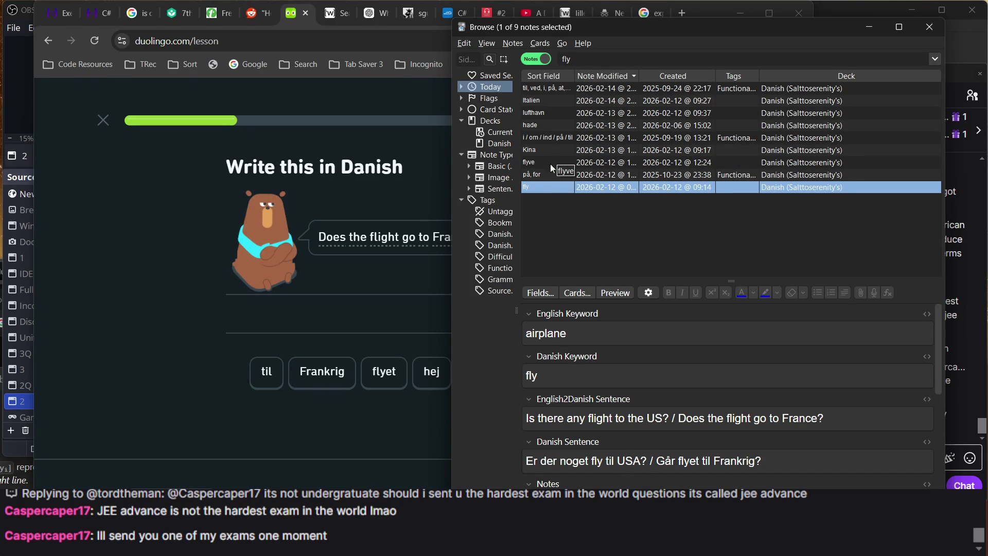
pyautogui.click(337, 275)
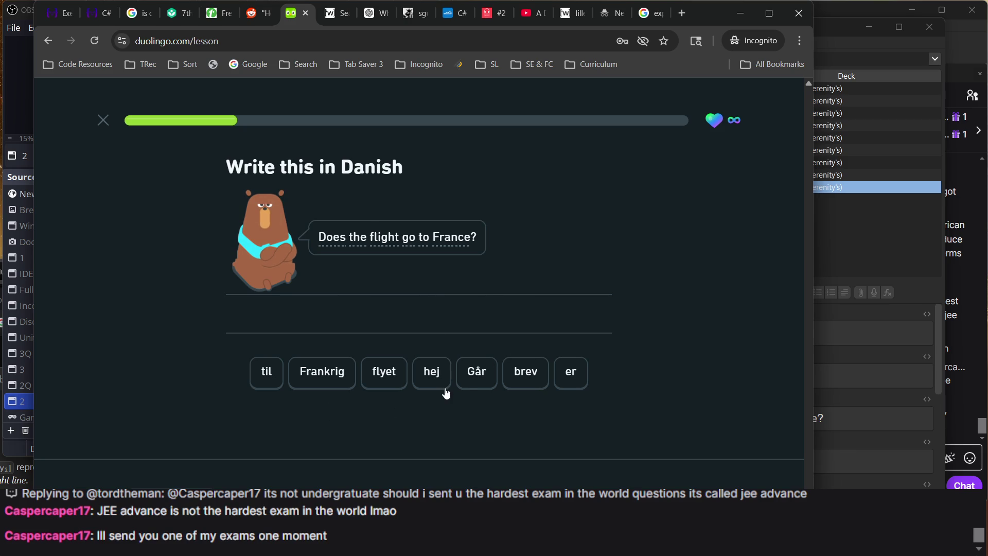
# - Build 'Går flyet til Frankrig' from the word tiles and check it
pyautogui.click(478, 380)
pyautogui.click(394, 381)
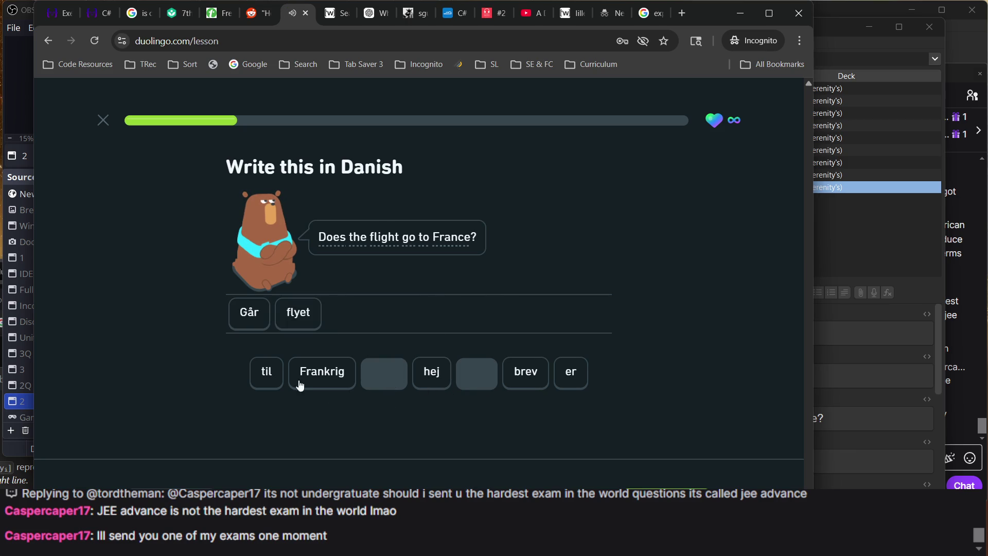
pyautogui.click(277, 381)
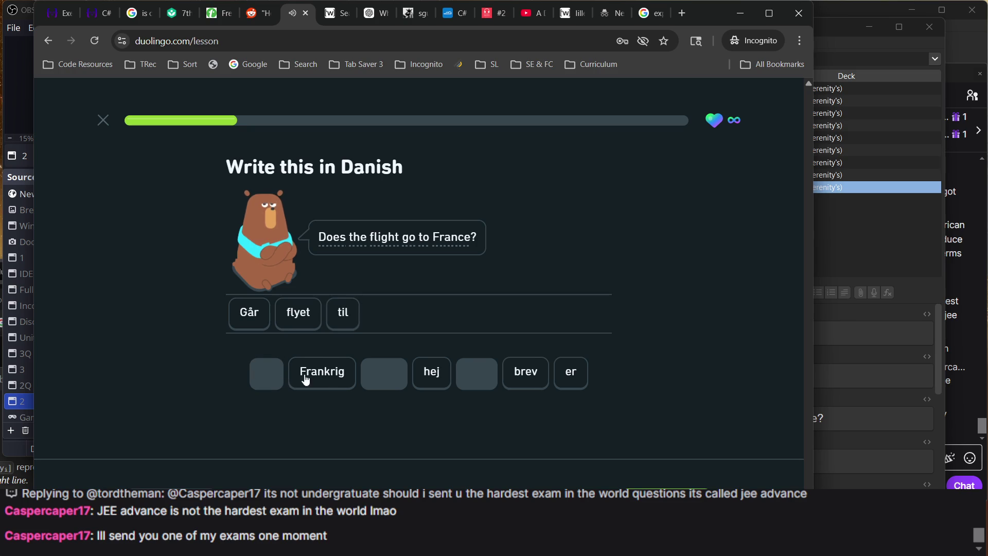
pyautogui.click(328, 381)
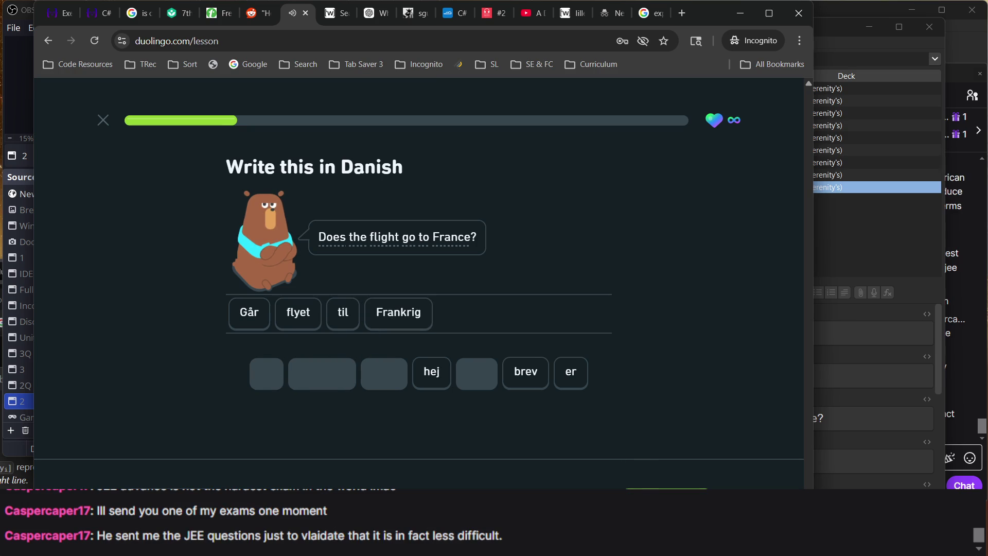
pyautogui.press('Return')
pyautogui.press('Return')
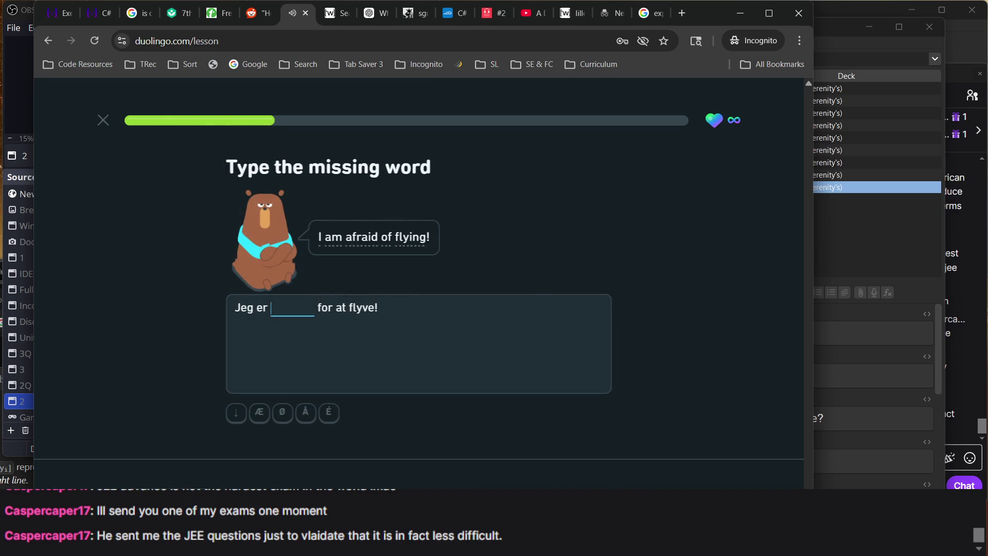
# - Fill in the missing word 'bange', then glance at the stream chat and bring Anki forward
pyautogui.write('bange')
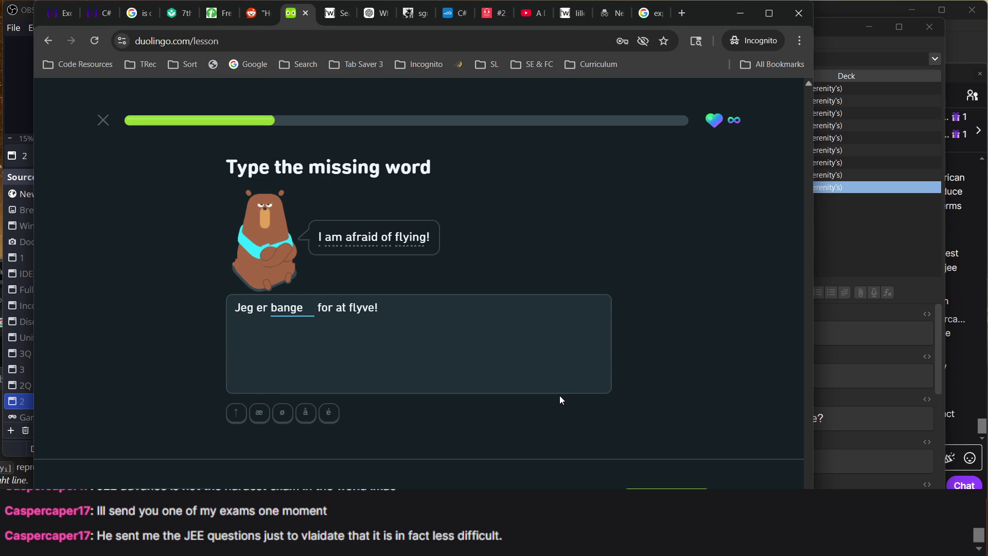
pyautogui.press('Return')
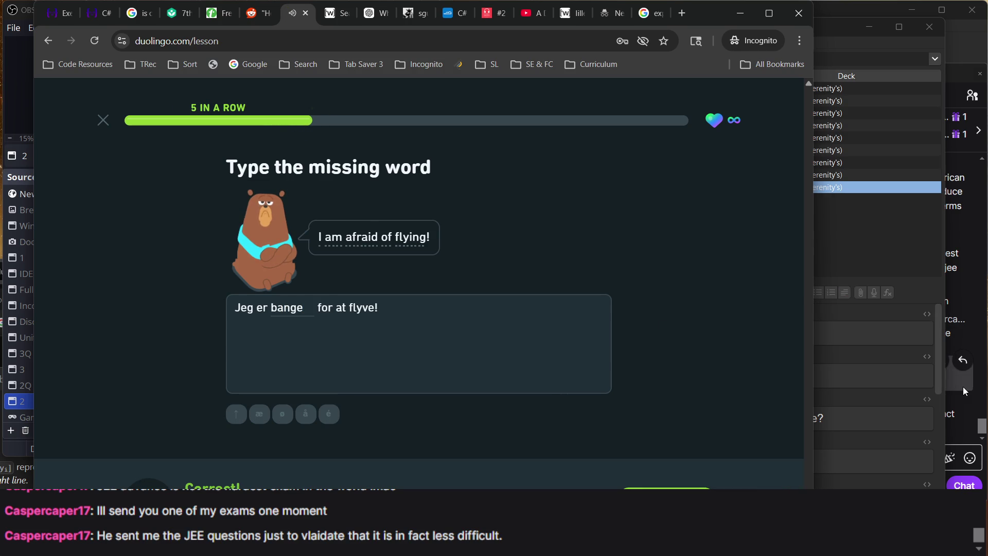
pyautogui.click(983, 426)
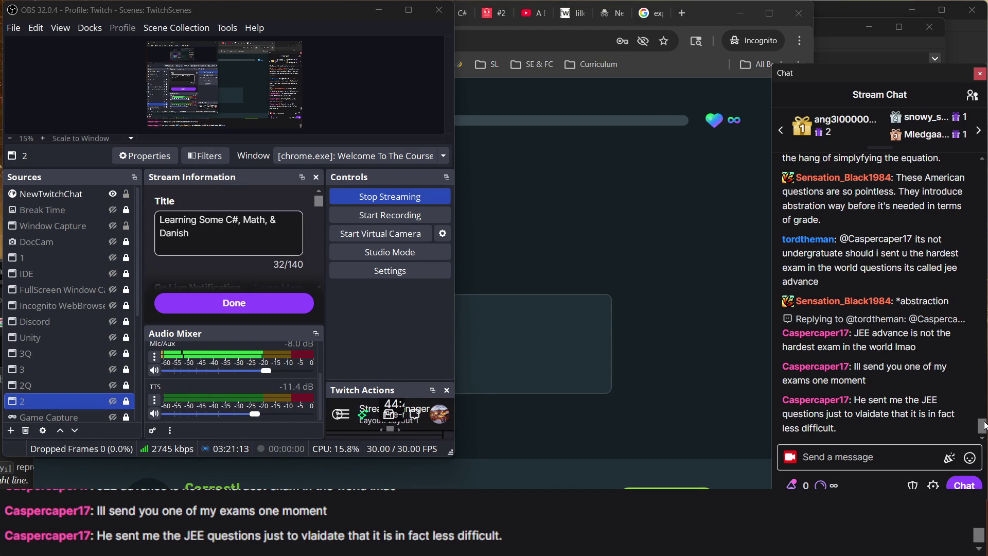
pyautogui.click(705, 268)
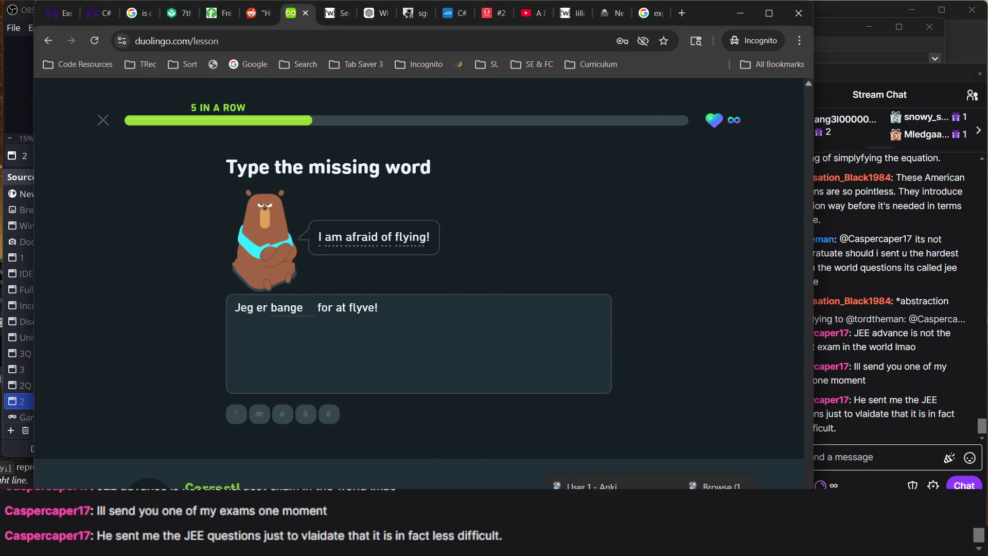
pyautogui.moveTo(652, 548)
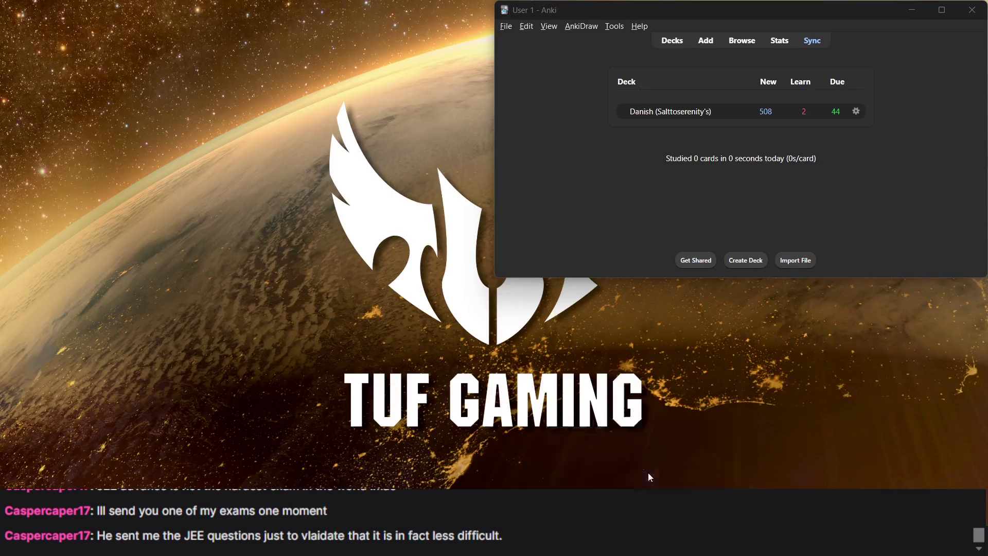
pyautogui.click(648, 473)
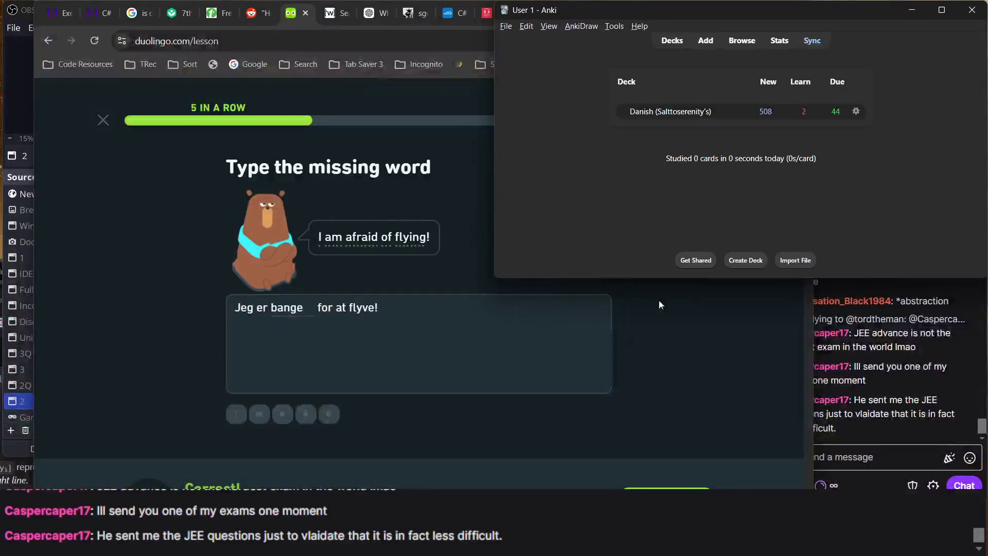
# - Narrow the Anki browser search to 'flyve bange', finding the 'på, for' note, then return to Duolingo
pyautogui.click(736, 42)
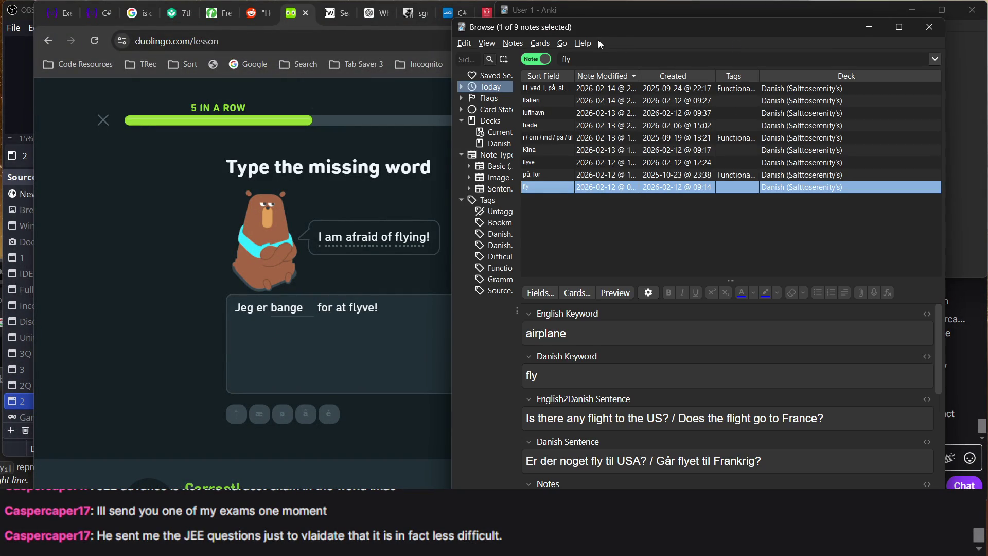
pyautogui.click(605, 56)
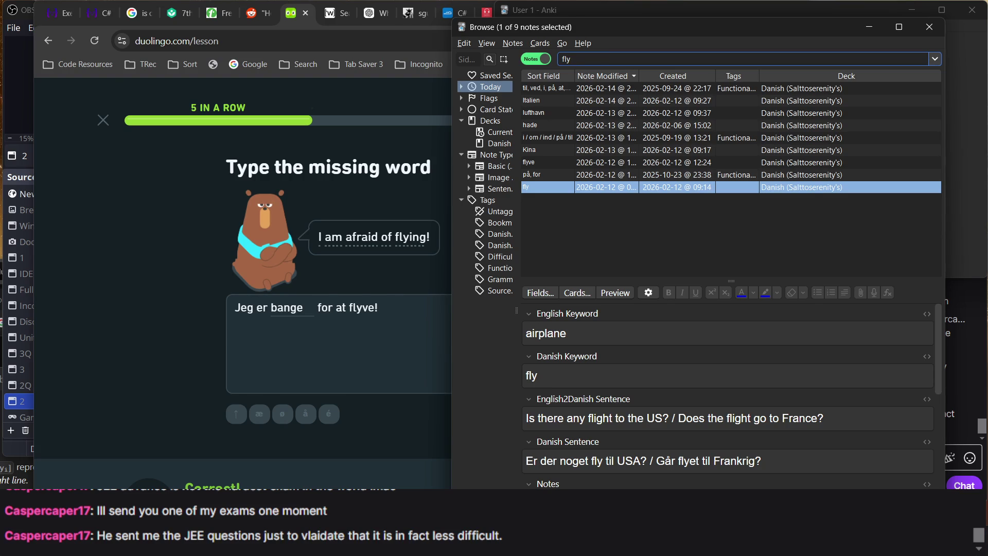
pyautogui.write('ve bange')
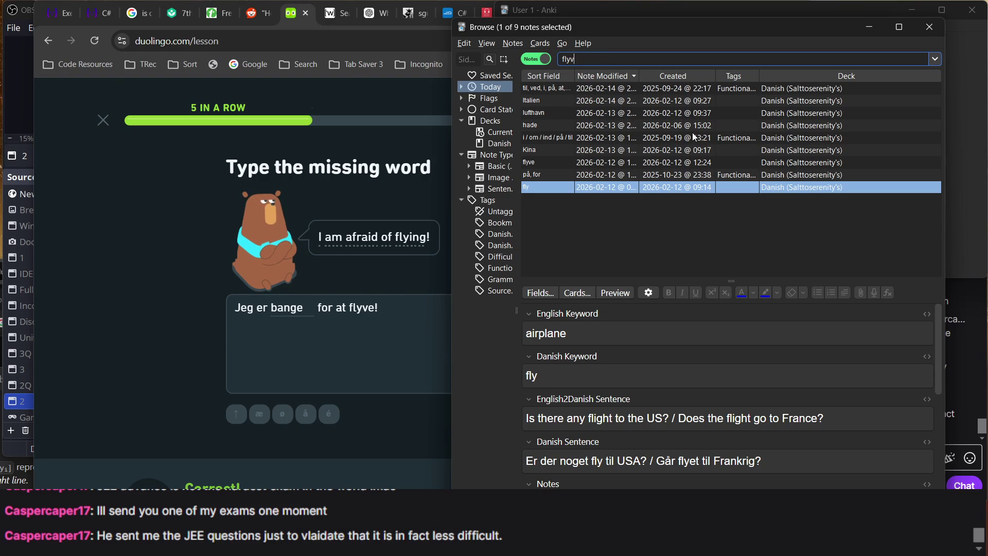
pyautogui.press('Return')
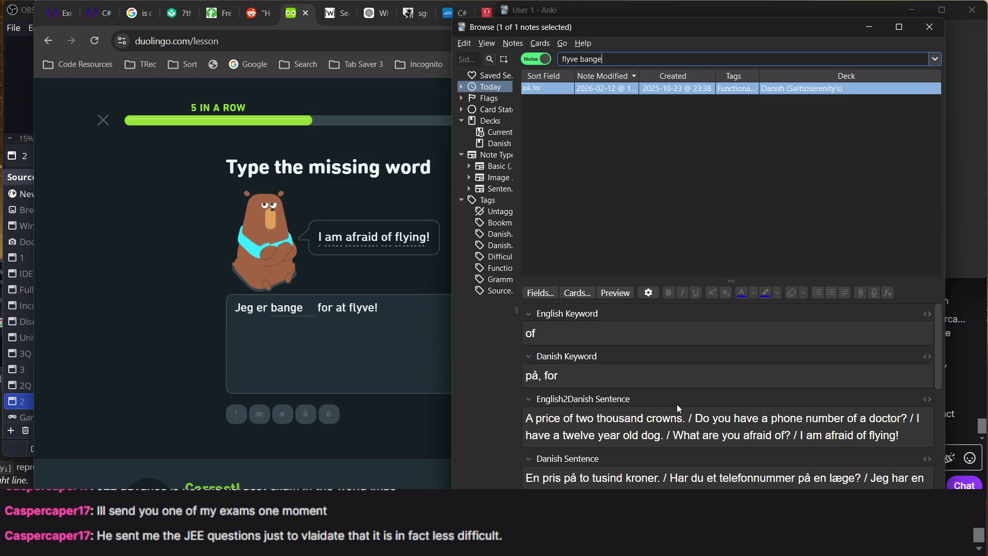
pyautogui.hotkey('alt', 'Tab')
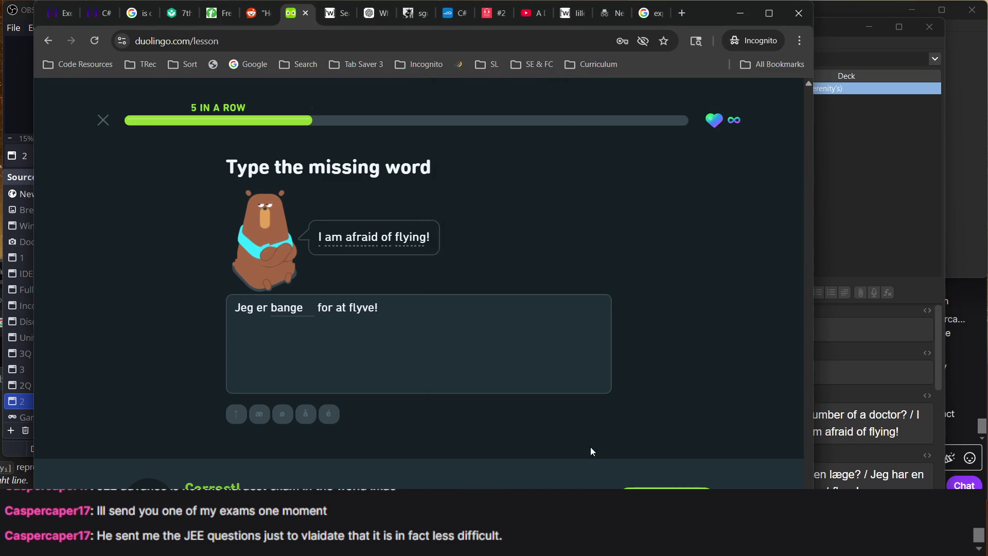
# - Read the Danish sentence aloud via Click to speak, glancing at the stream chat meanwhile
pyautogui.click(667, 495)
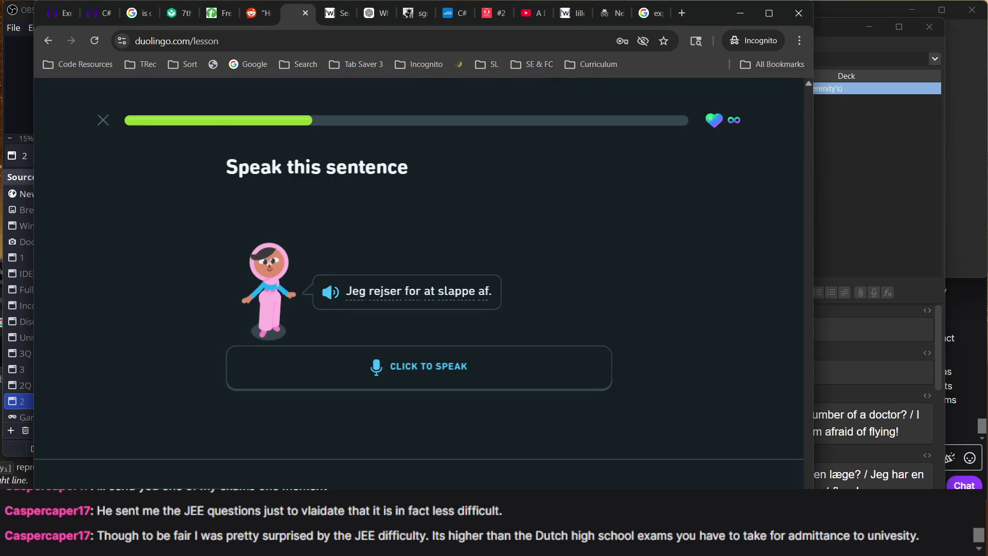
pyautogui.click(530, 381)
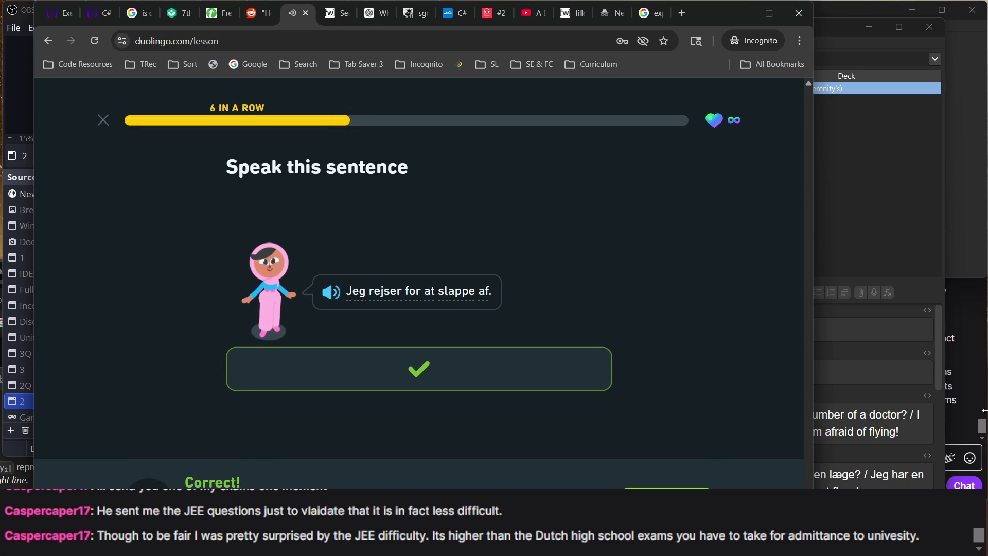
pyautogui.click(984, 432)
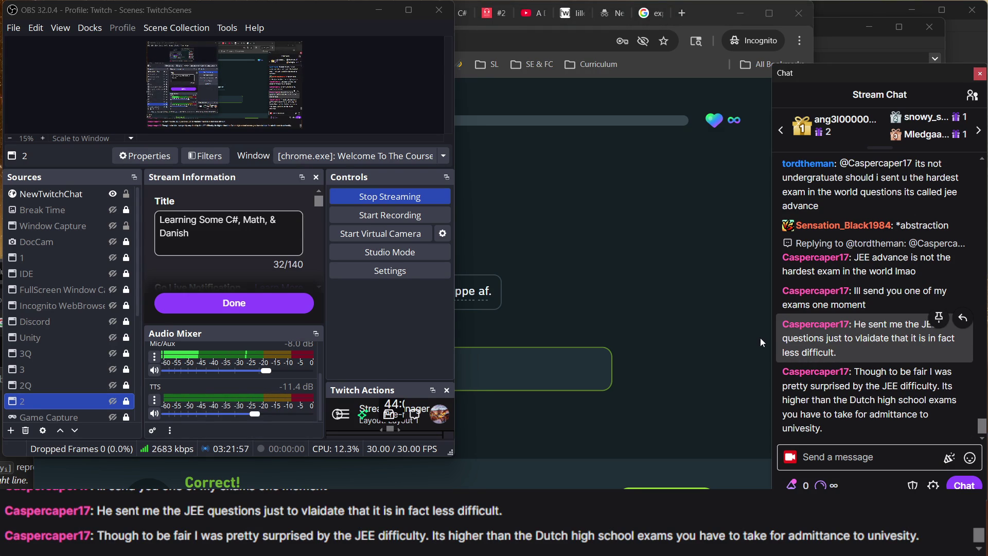
pyautogui.click(665, 339)
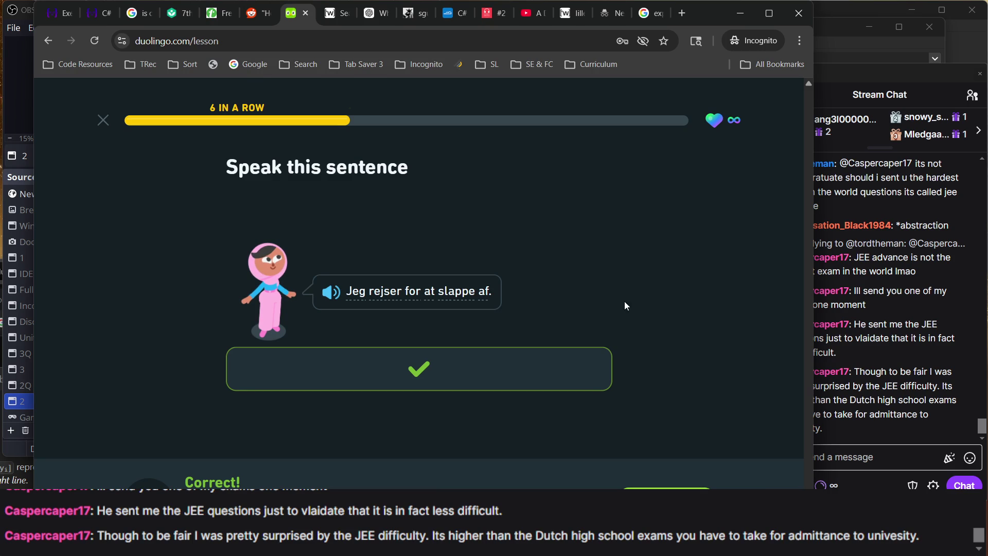
pyautogui.press('Return')
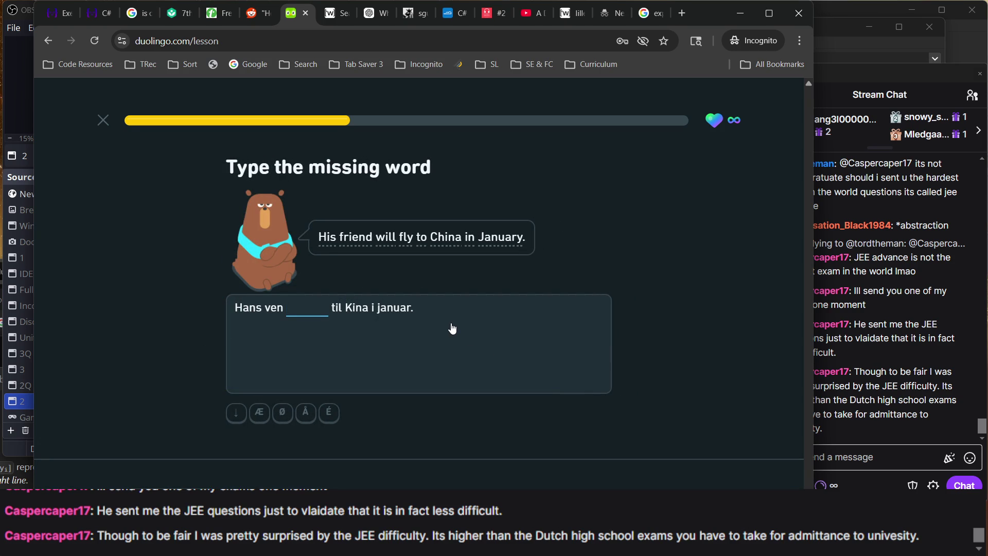
# - Fill in the missing word 'flyver' and continue to the next exercise
pyautogui.write('flyver')
pyautogui.press('Return')
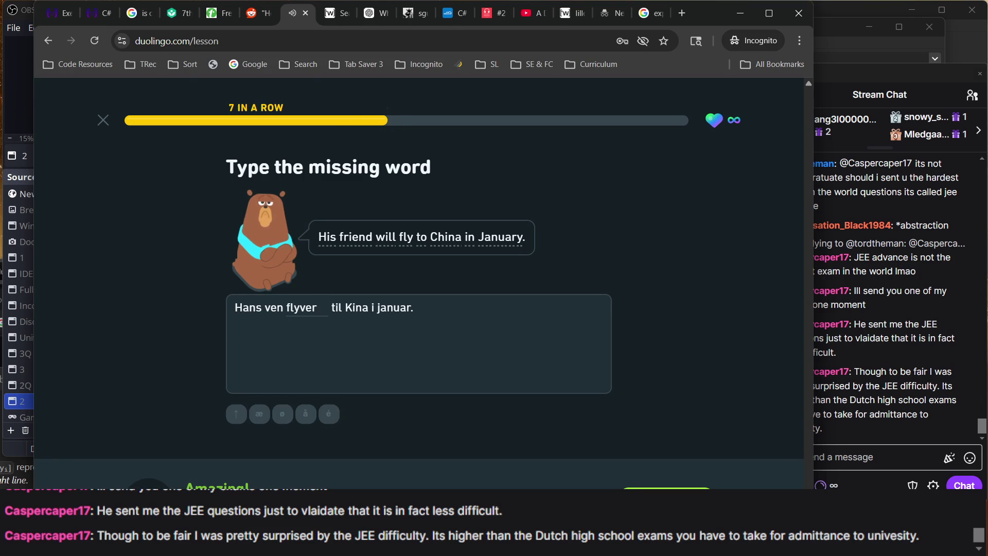
pyautogui.press('Return')
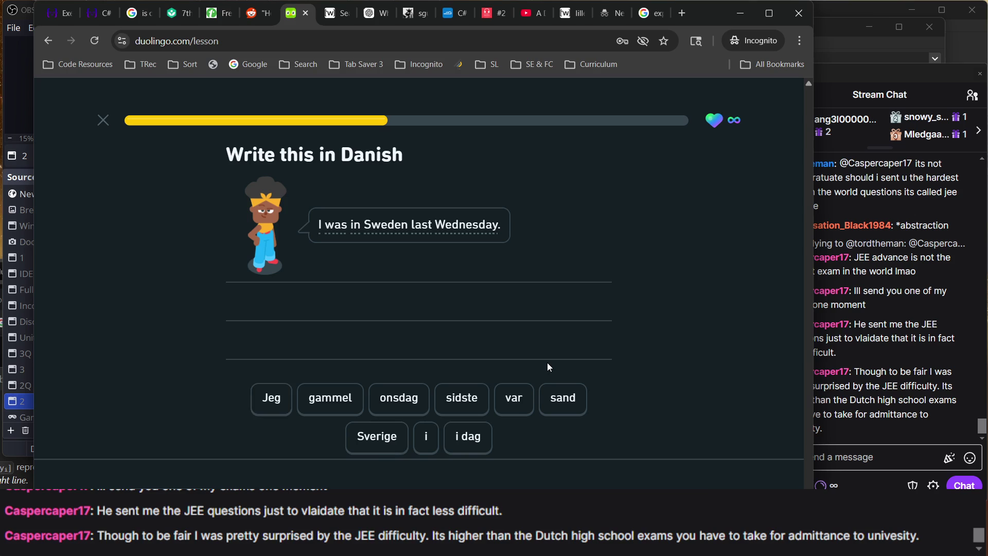
# - Build 'Jeg var i Sverige sidste onsdag' from the tiles and check it
pyautogui.write('jeg var i')
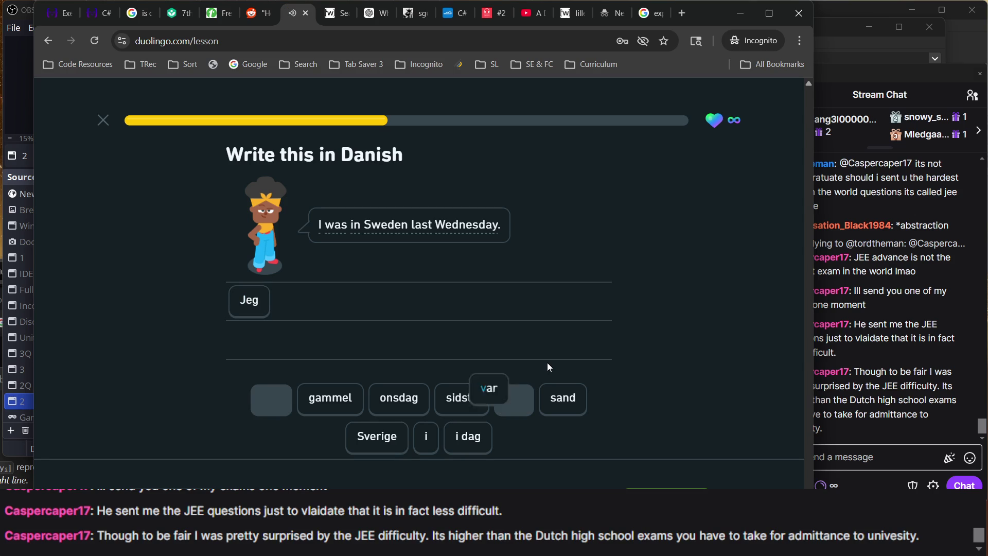
pyautogui.write(' dag s')
pyautogui.press('BackSpace')
pyautogui.press('BackSpace')
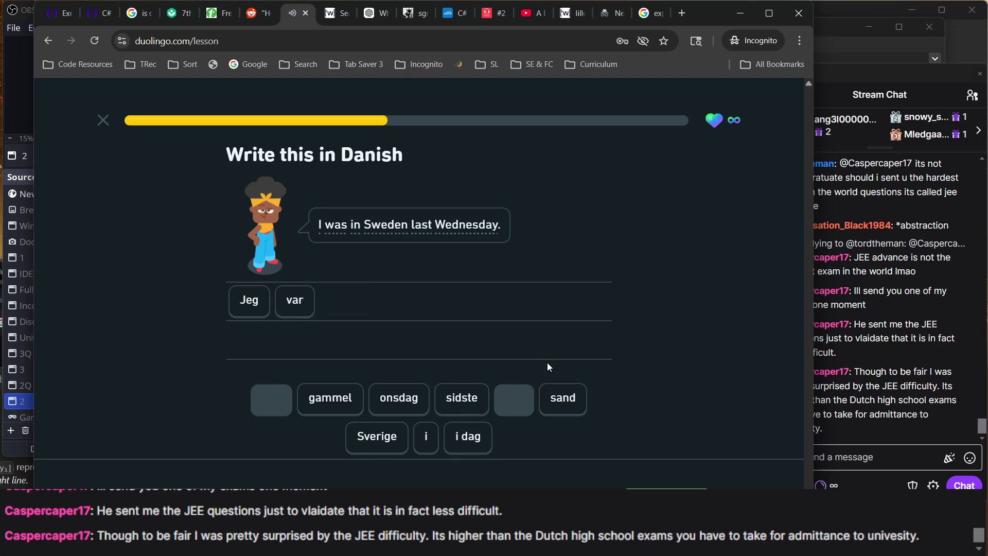
pyautogui.click(425, 443)
pyautogui.click(385, 439)
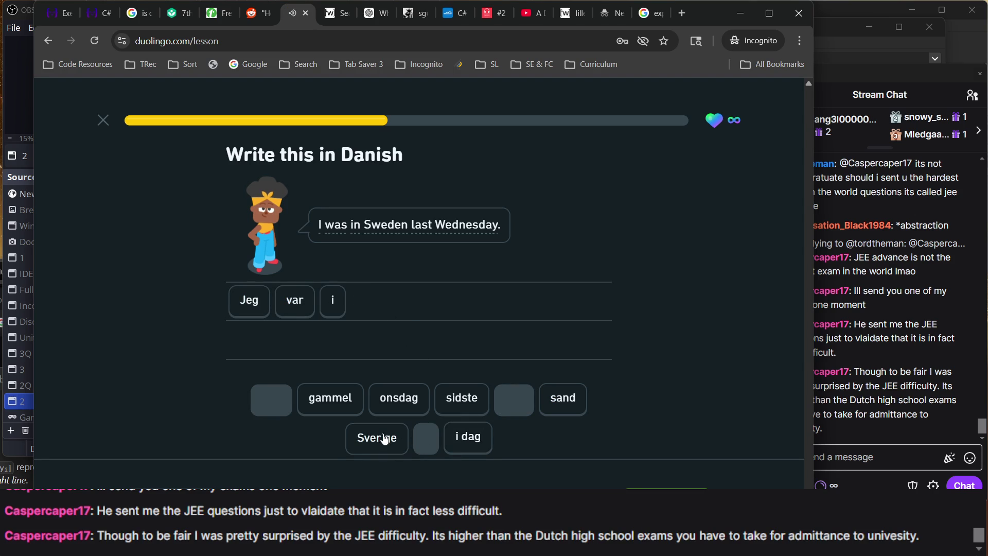
pyautogui.click(484, 400)
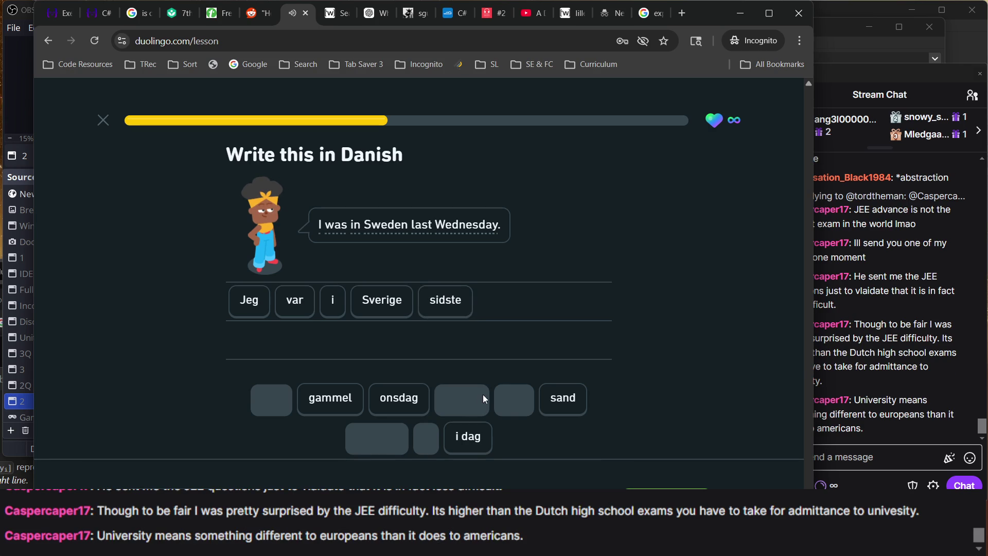
pyautogui.click(415, 399)
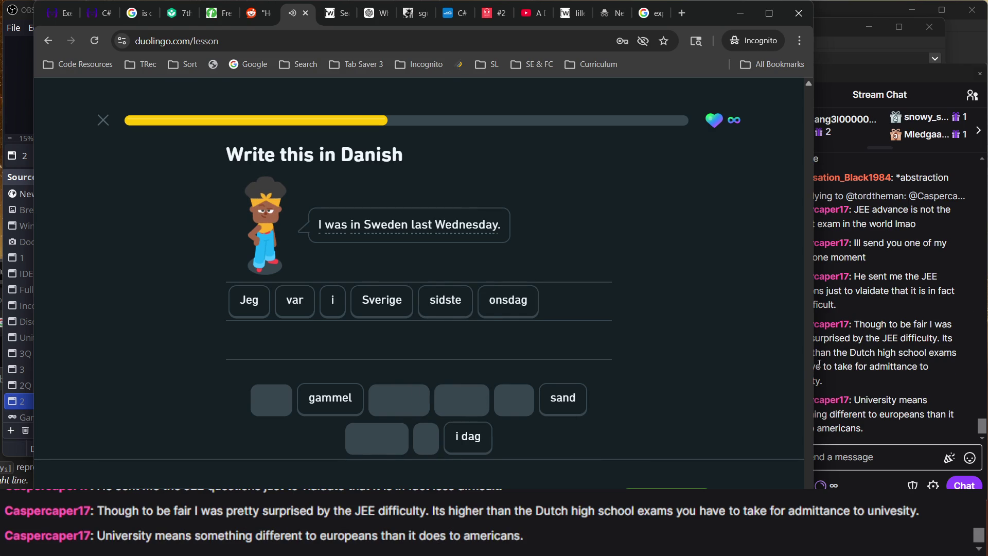
pyautogui.click(820, 363)
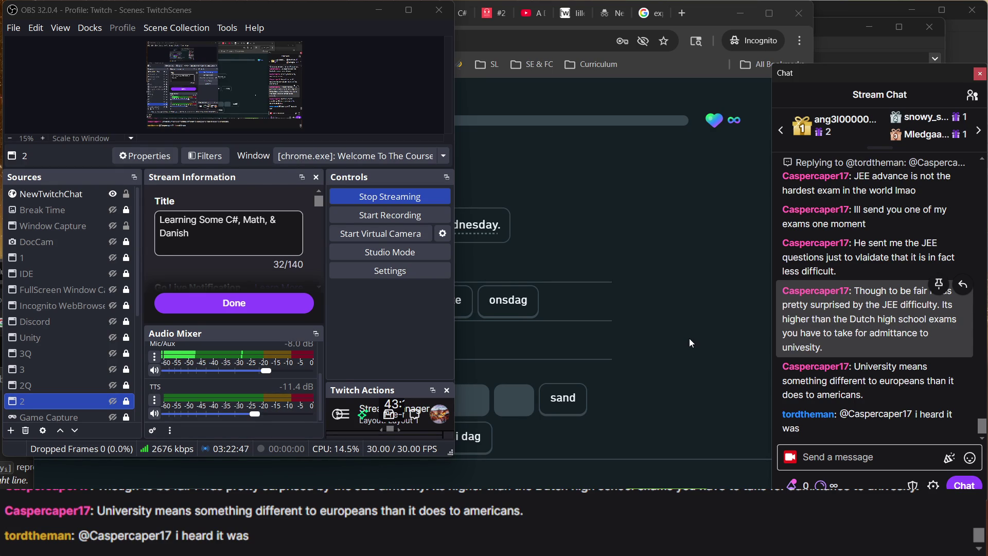
pyautogui.click(689, 339)
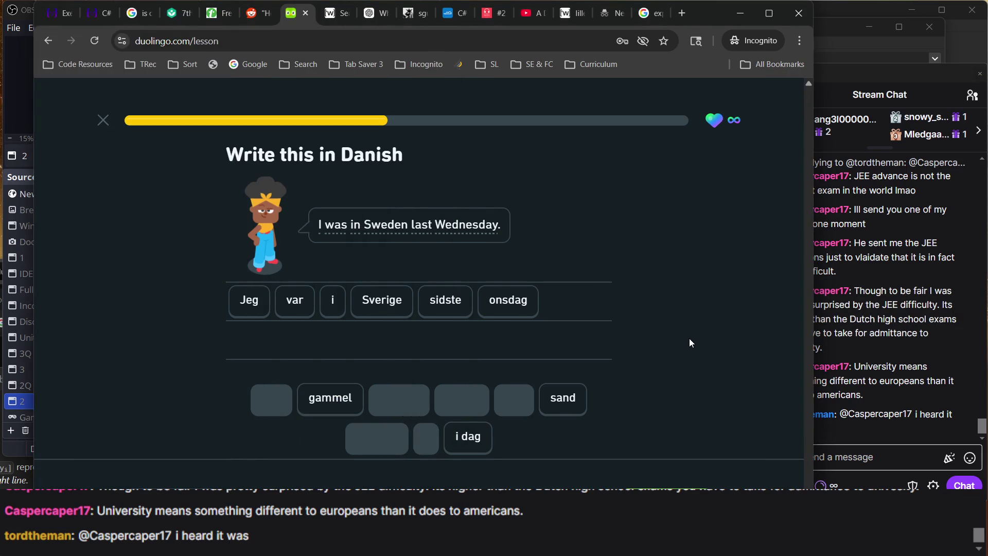
pyautogui.press('Return')
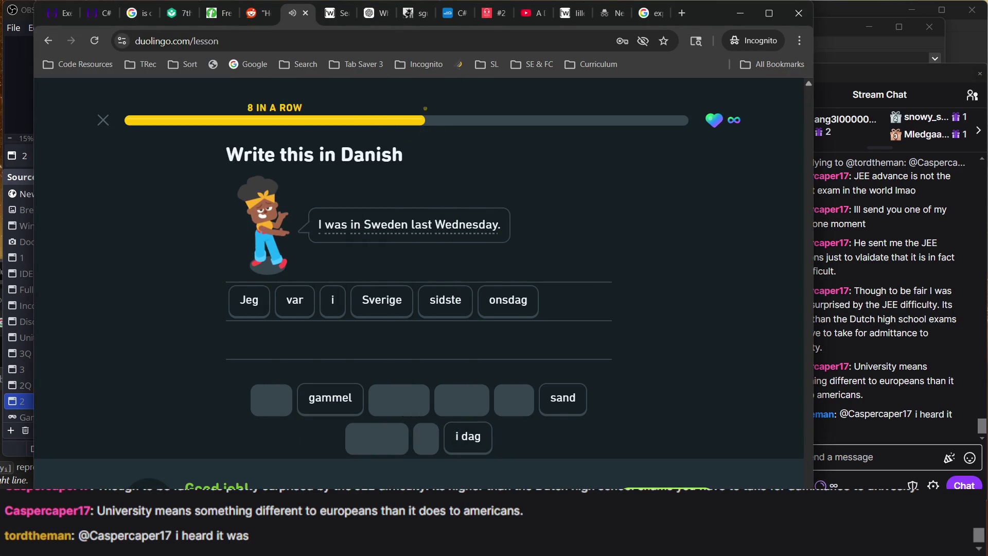
# - Fill the blank in 'Har din by en ___?' with lufthavn and check it
pyautogui.press('Return')
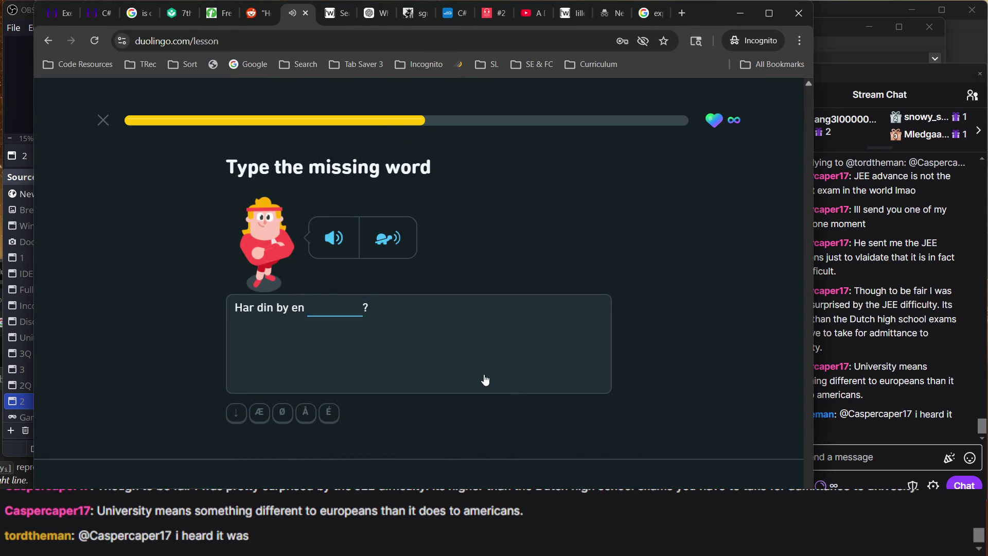
pyautogui.write('lufthavn')
pyautogui.press('Return')
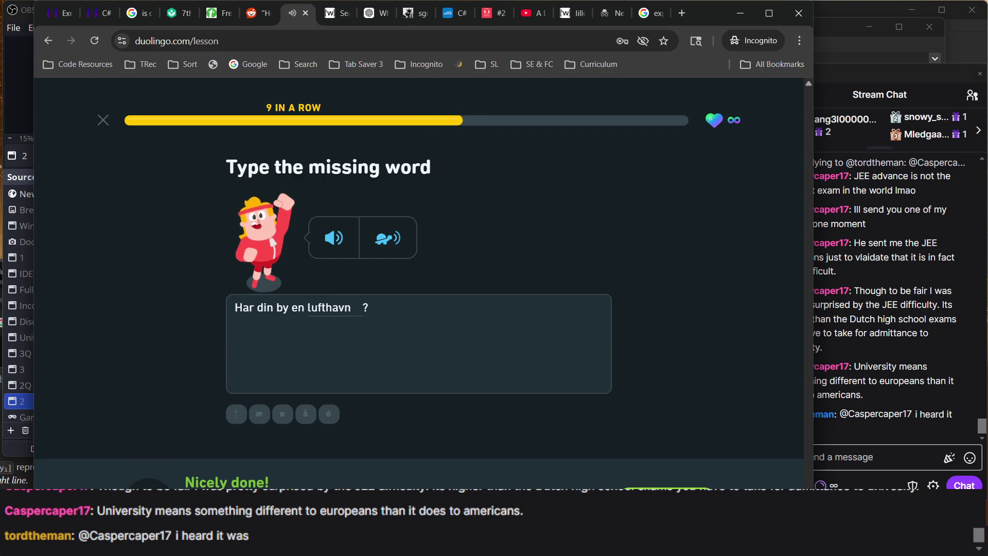
# - Bring the Anki note browser to the front, ready for a new search
pyautogui.moveTo(652, 546)
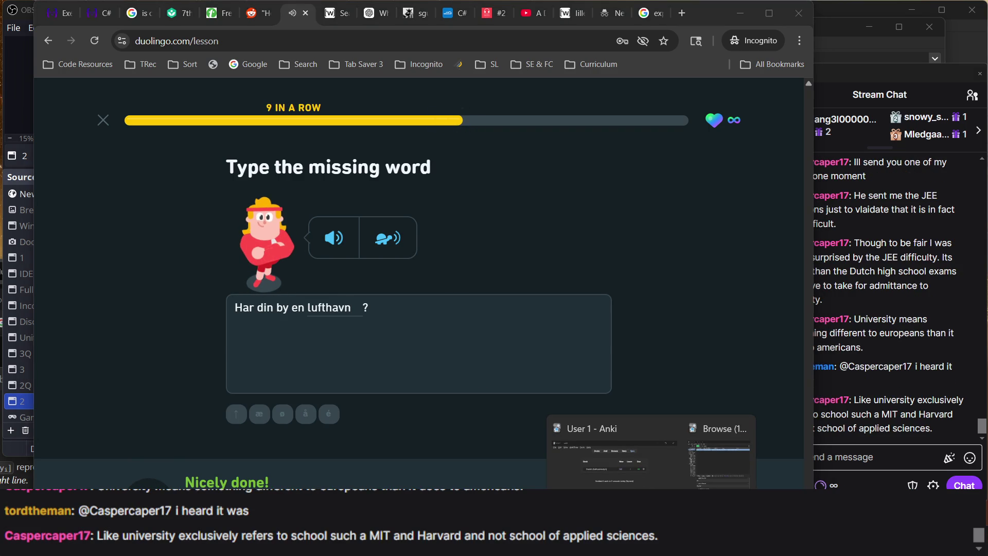
pyautogui.moveTo(707, 476)
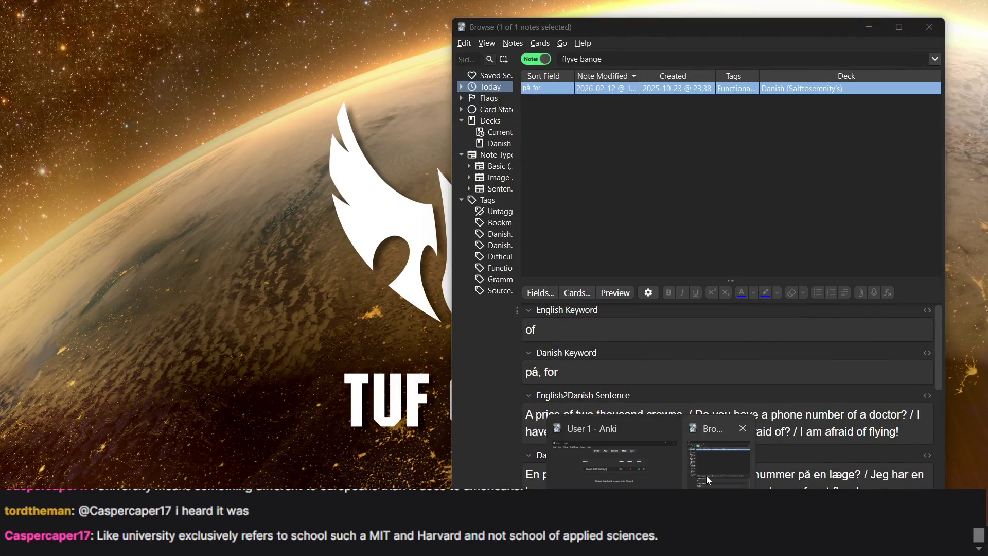
pyautogui.click(706, 476)
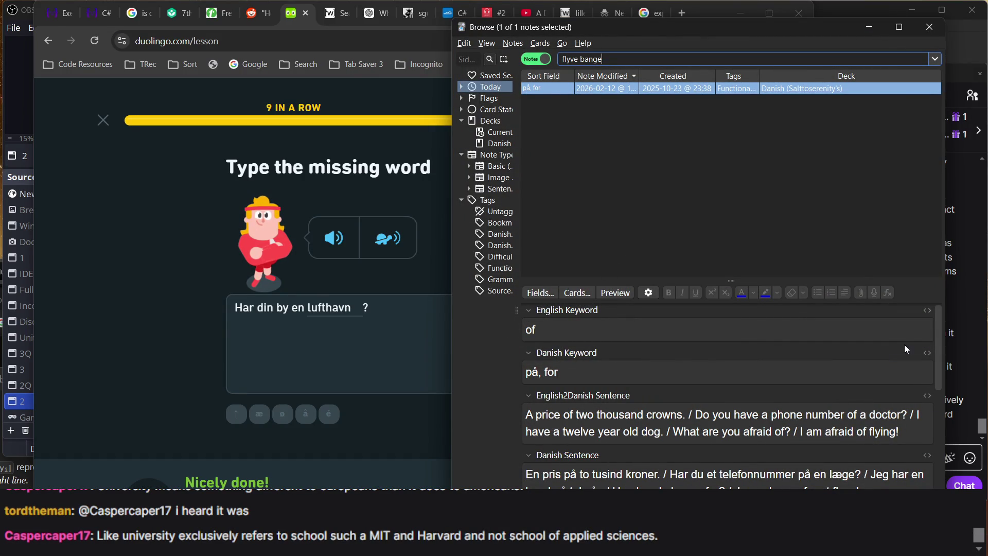
pyautogui.click(978, 438)
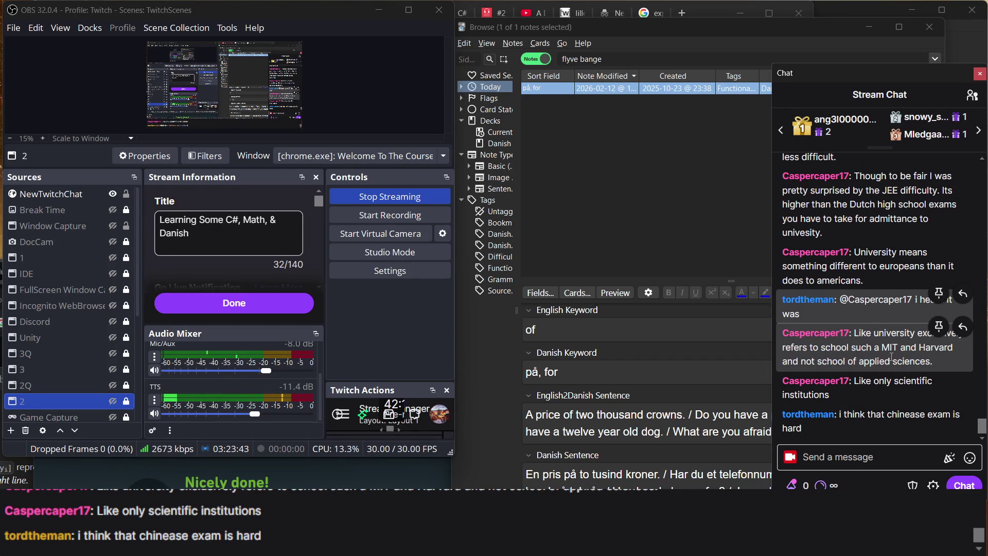
pyautogui.click(605, 200)
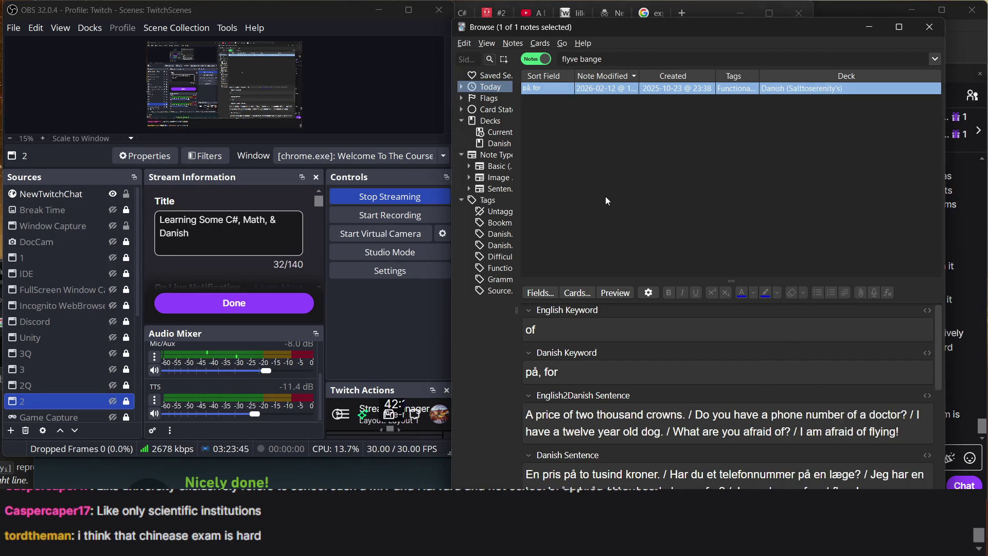
pyautogui.click(596, 59)
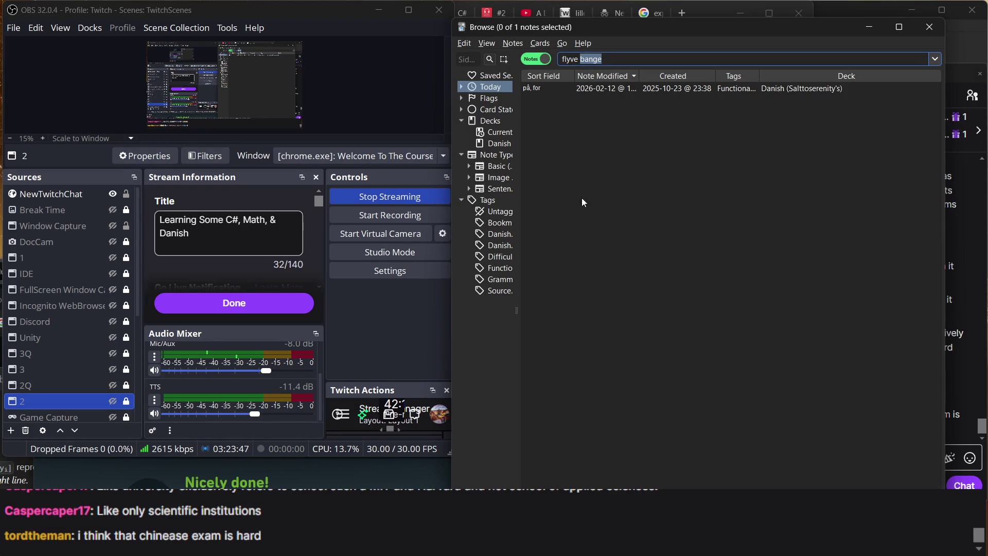
pyautogui.hotkey('alt', 'Tab')
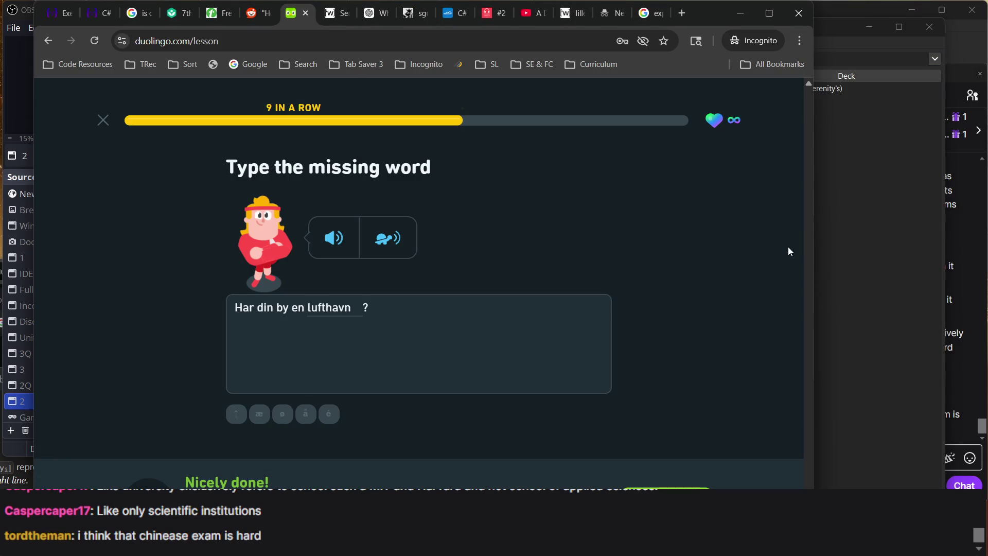
pyautogui.click(851, 208)
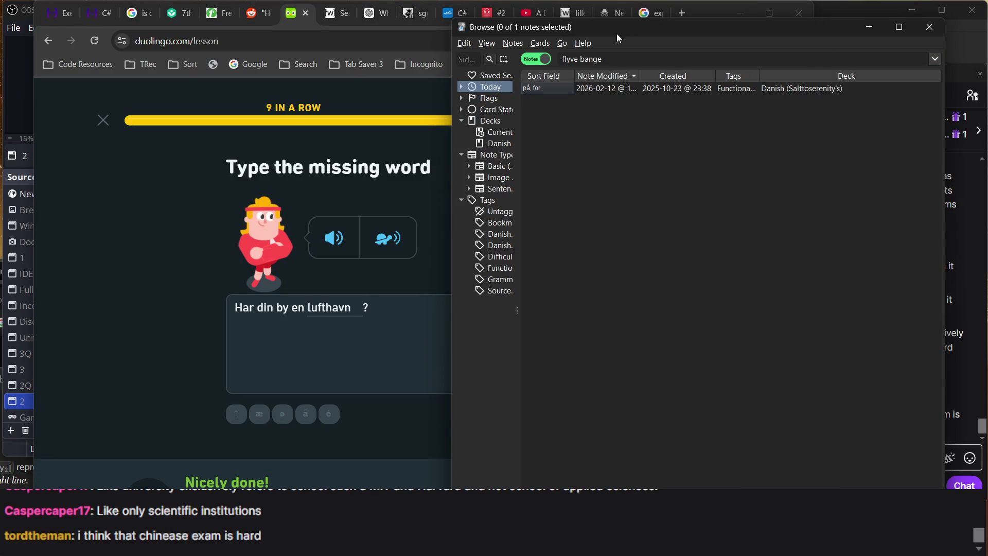
# - Search the Anki notes for lufthavn, which lists two notes
pyautogui.click(612, 59)
pyautogui.doubleClick(611, 59)
pyautogui.write('lufthavn')
pyautogui.press('Return')
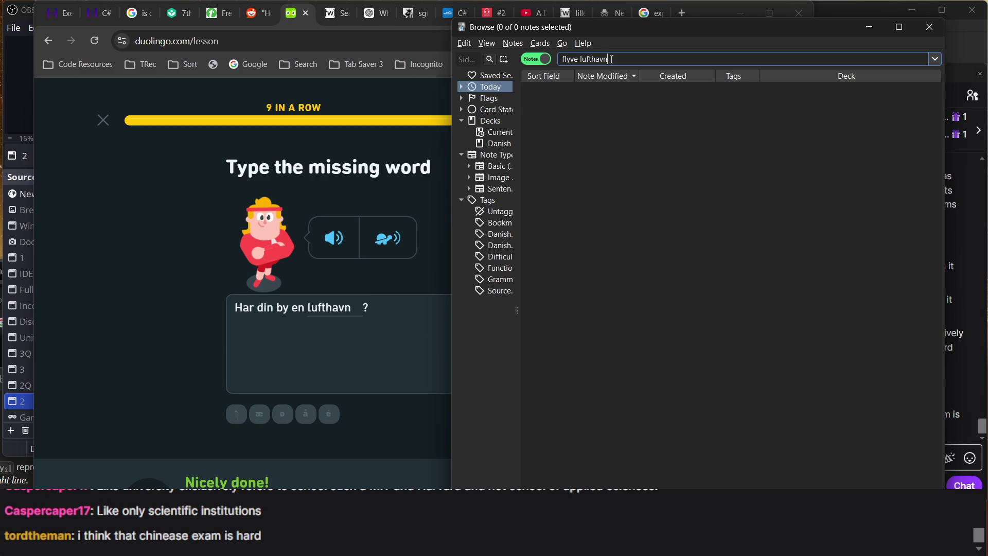
pyautogui.doubleClick(612, 58)
pyautogui.write('luf')
pyautogui.press('BackSpace')
pyautogui.press('BackSpace')
pyautogui.press('BackSpace')
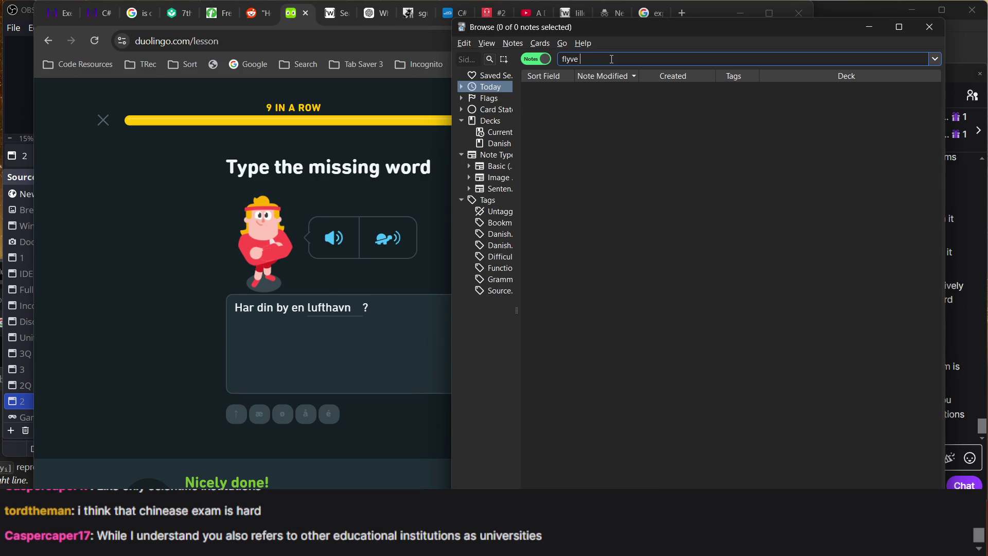
pyautogui.write('lufthavn')
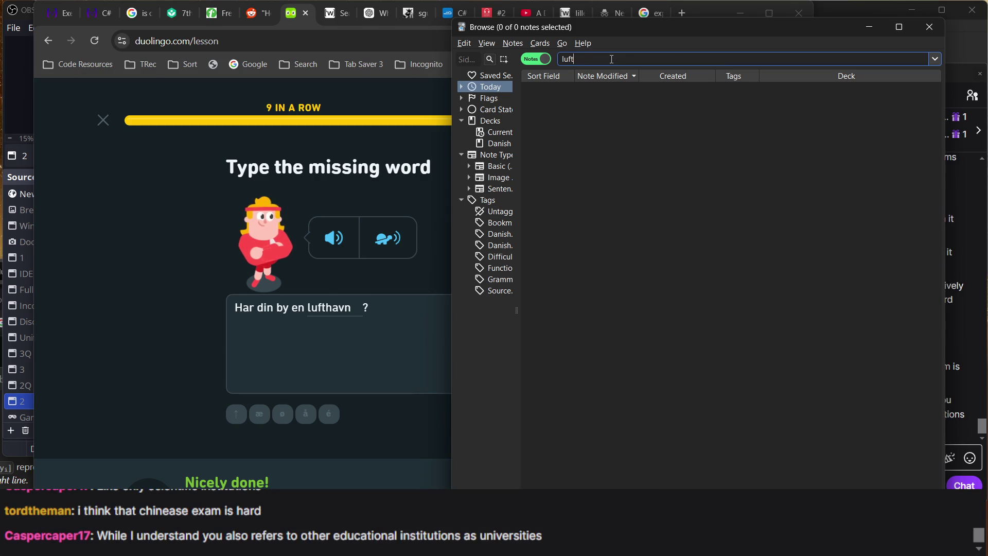
pyautogui.press('Return')
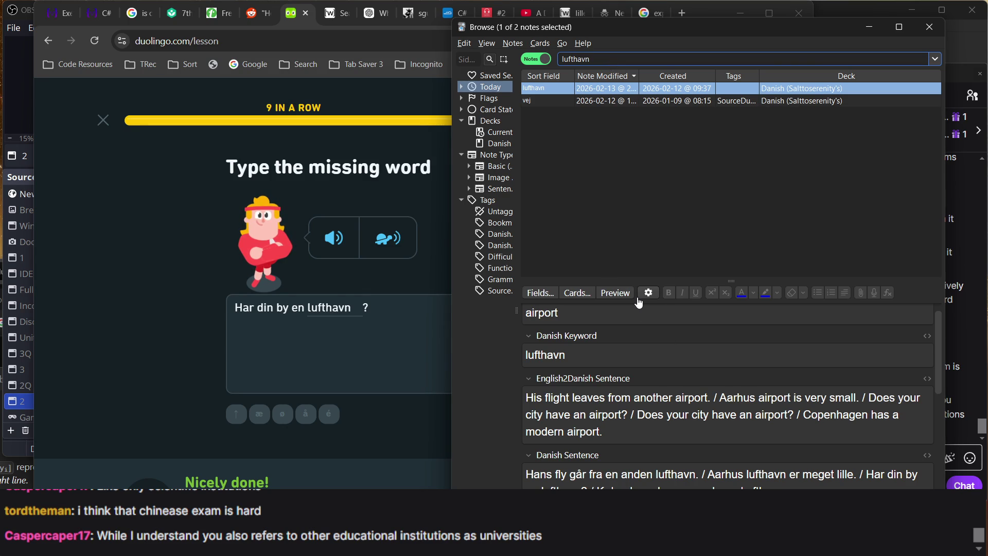
pyautogui.click(408, 432)
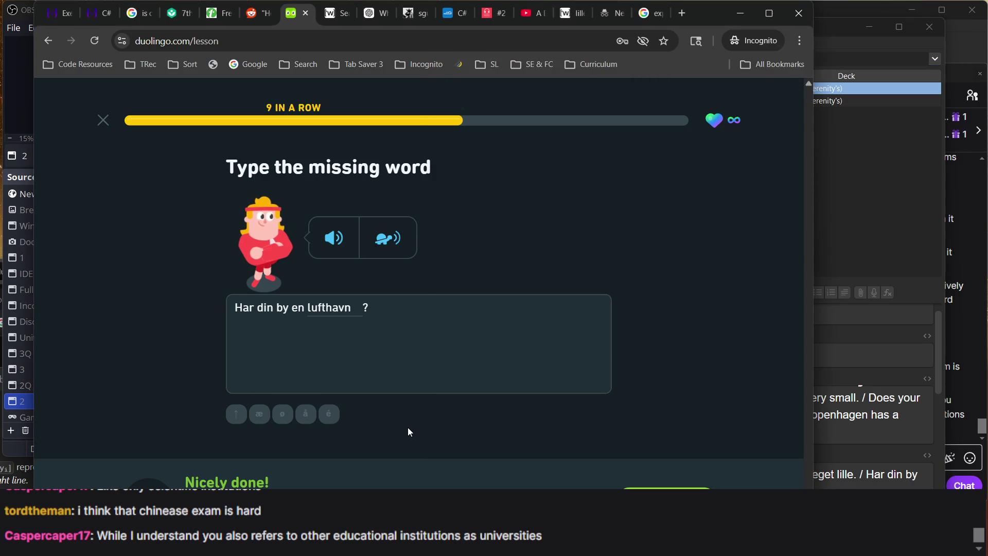
# - Answer the Italy-last-year sentence with 'Var du i Italien sidste år' and check it
pyautogui.press('Return')
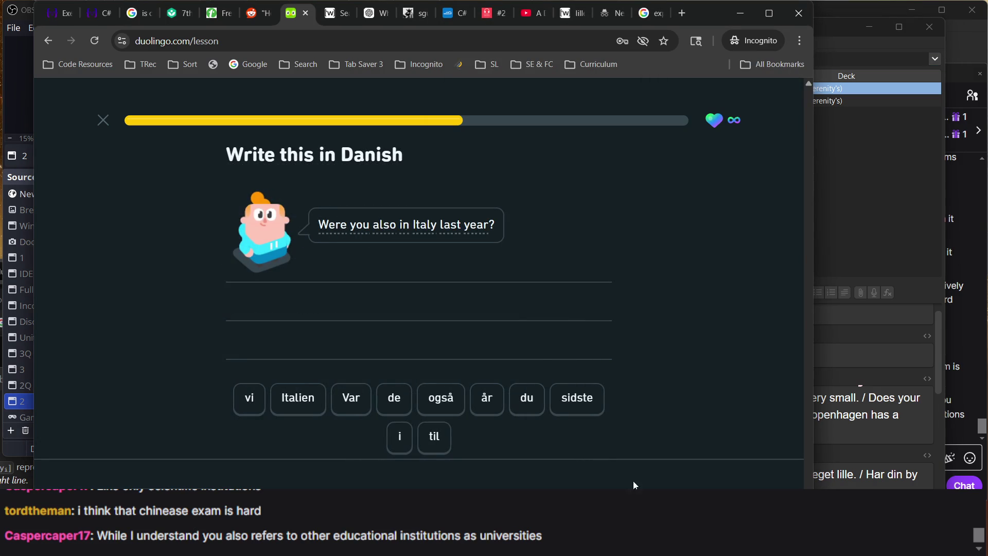
pyautogui.click(349, 398)
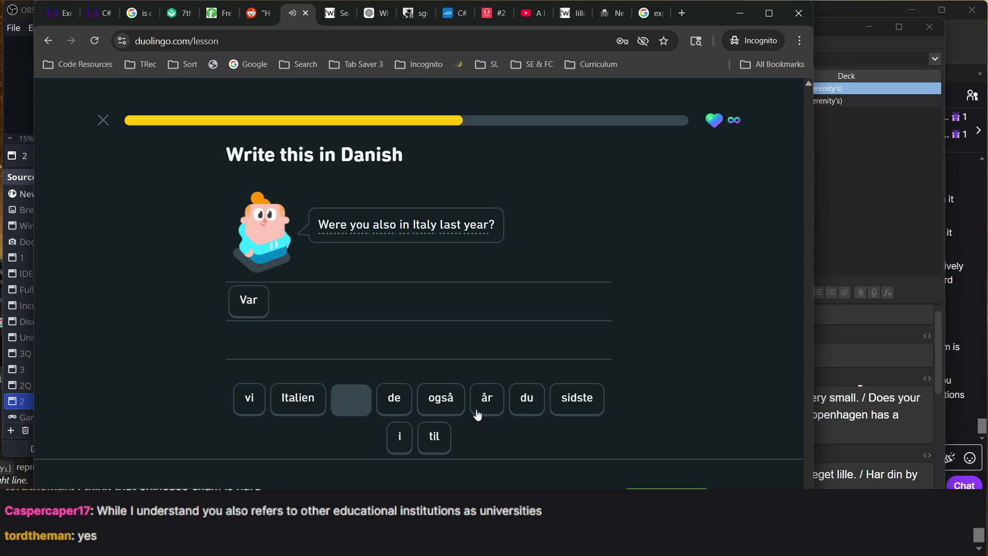
pyautogui.click(528, 406)
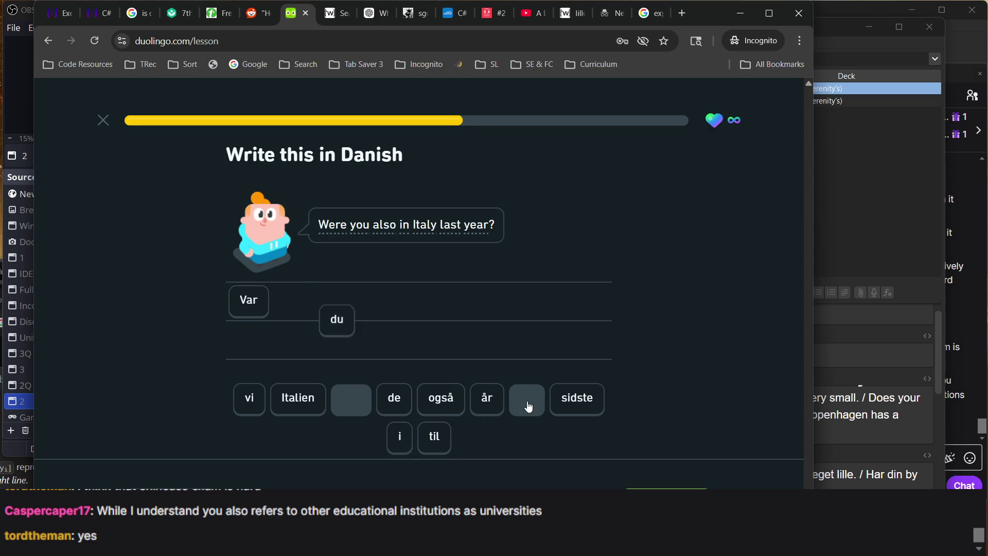
pyautogui.click(406, 436)
pyautogui.click(308, 414)
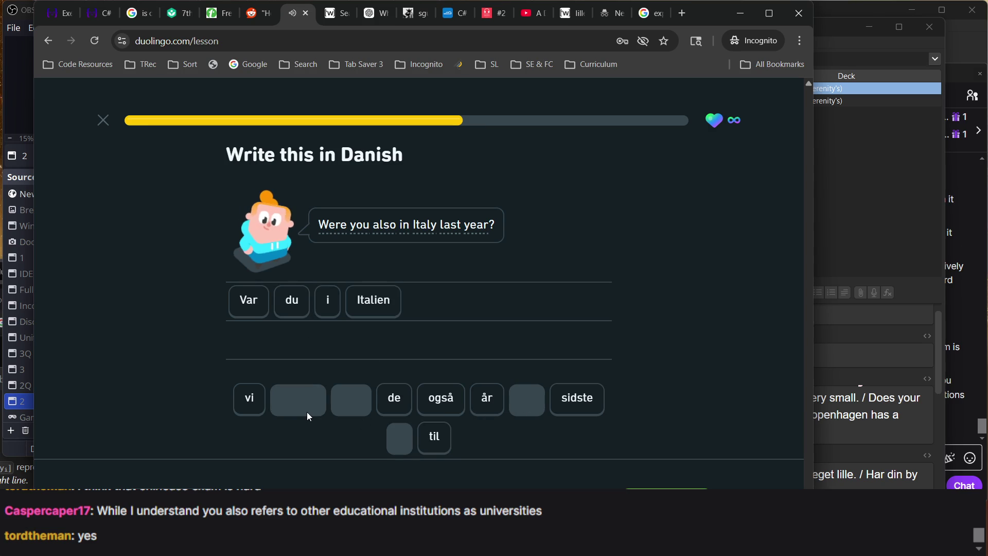
pyautogui.write('sidste ')
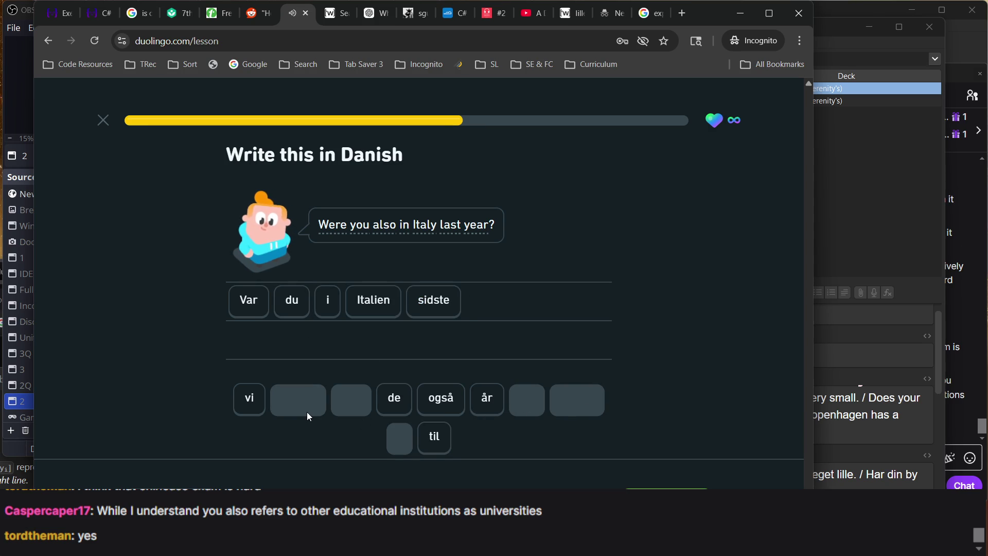
pyautogui.write('år')
pyautogui.press('Return')
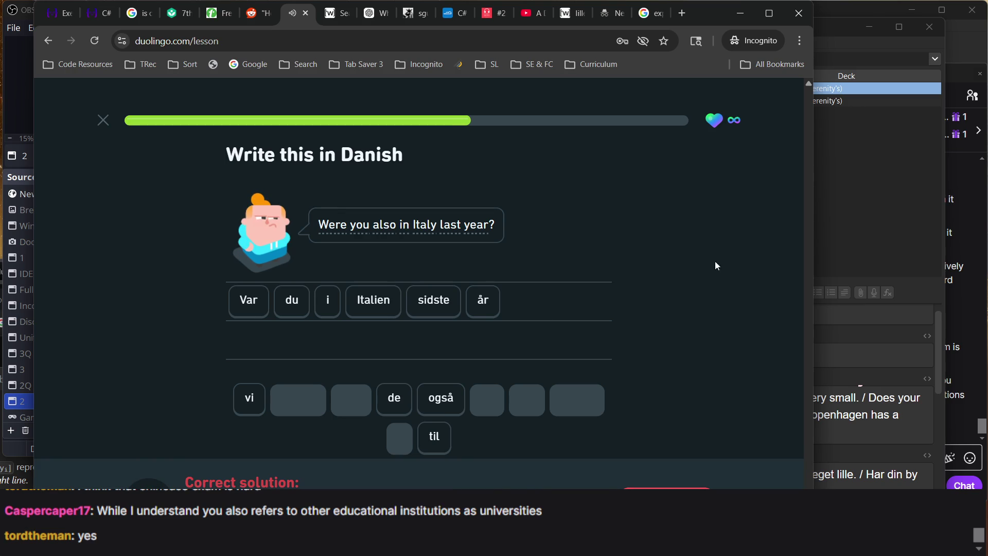
pyautogui.click(844, 240)
# - Search Anki for 'italien sids' to find the sidste note with the Italy sentence
pyautogui.click(613, 65)
pyautogui.doubleClick(609, 61)
pyautogui.write('italien si')
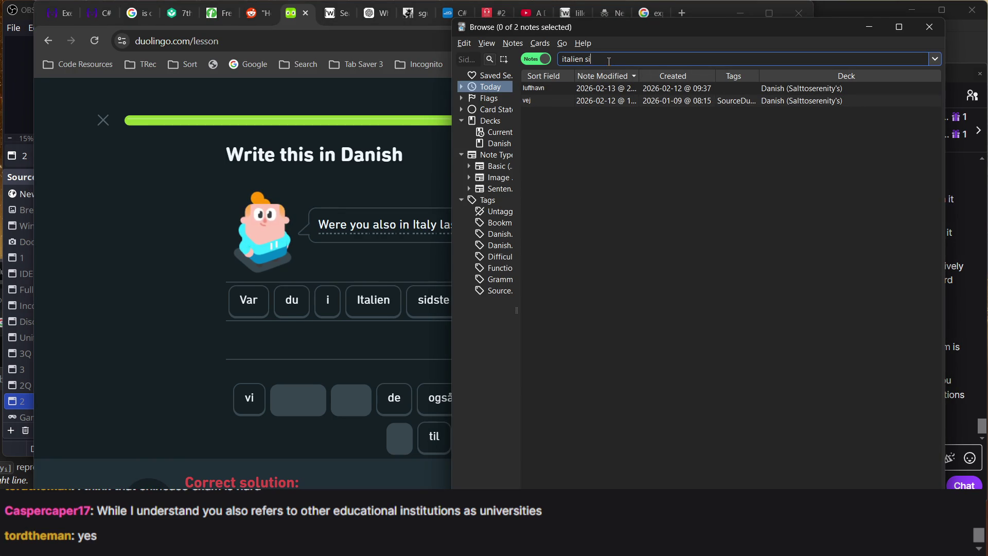
pyautogui.press('BackSpace')
pyautogui.press('BackSpace')
pyautogui.write('ds')
pyautogui.press('Return')
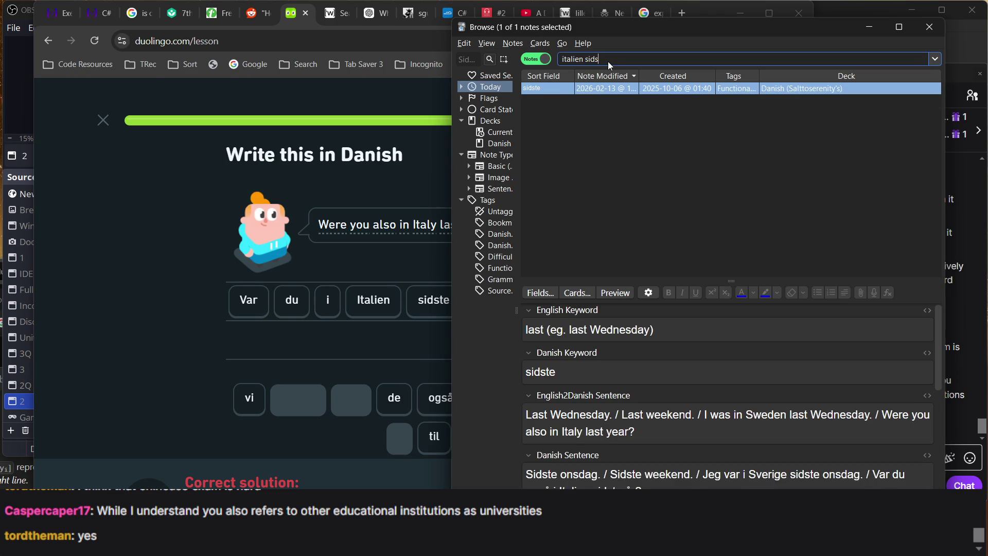
# - Answer bagage in Duolingo's 'Hans ___ mangler' blank and check it
pyautogui.click(323, 328)
pyautogui.press('Return')
pyautogui.write('bagage')
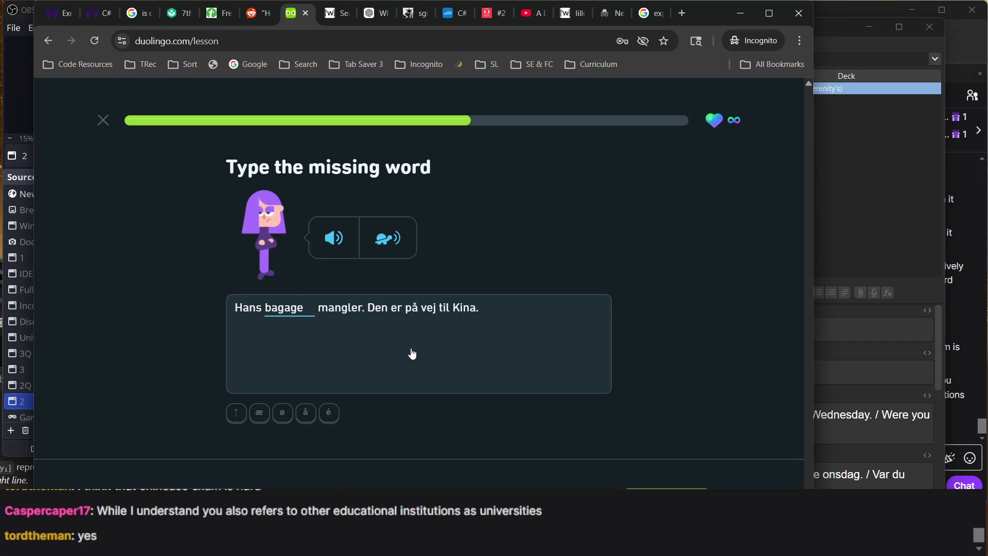
pyautogui.press('Return')
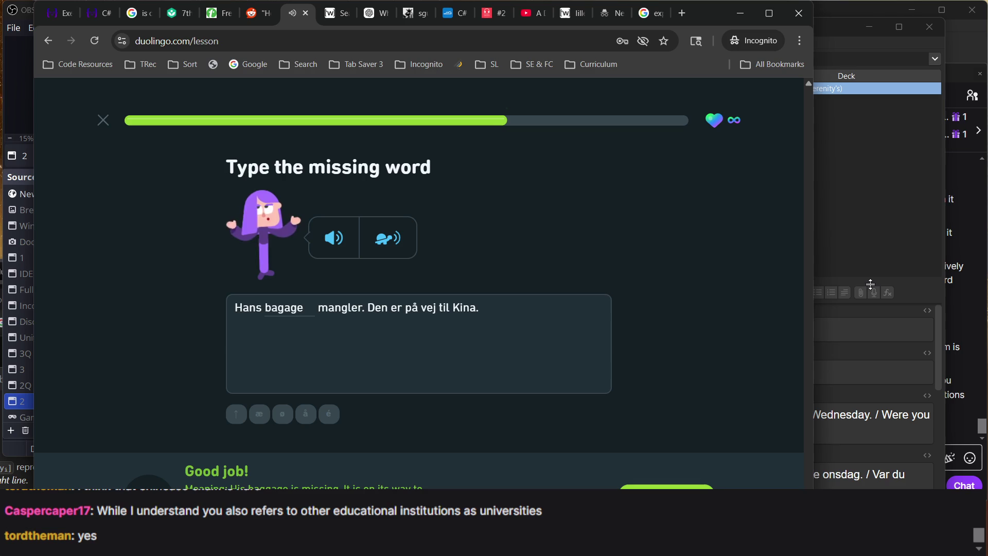
# - Select the old text in Anki's note search to replace it
pyautogui.click(875, 252)
pyautogui.click(615, 61)
pyautogui.hotkey('ctrl', 'a')
# - Search for mangl and append '/ His baggage is missing. It is on its way to China.' in English
pyautogui.write('man')
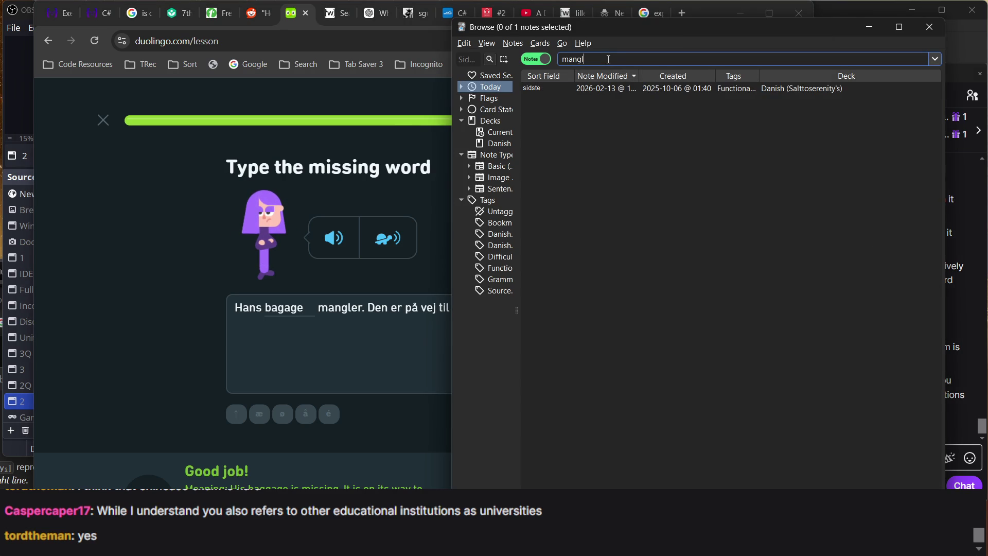
pyautogui.press('Return')
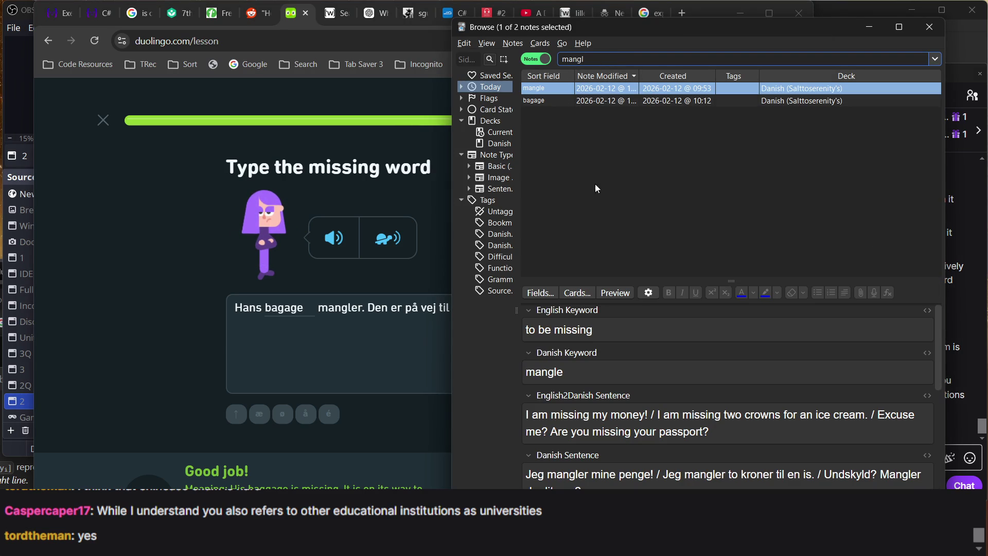
pyautogui.click(739, 436)
pyautogui.write('/')
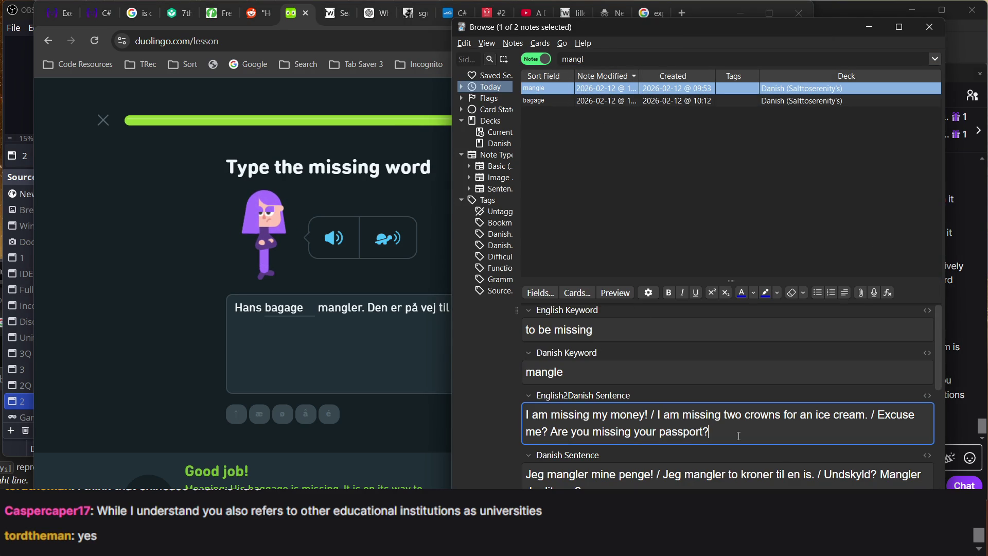
pyautogui.write(' His baggage is')
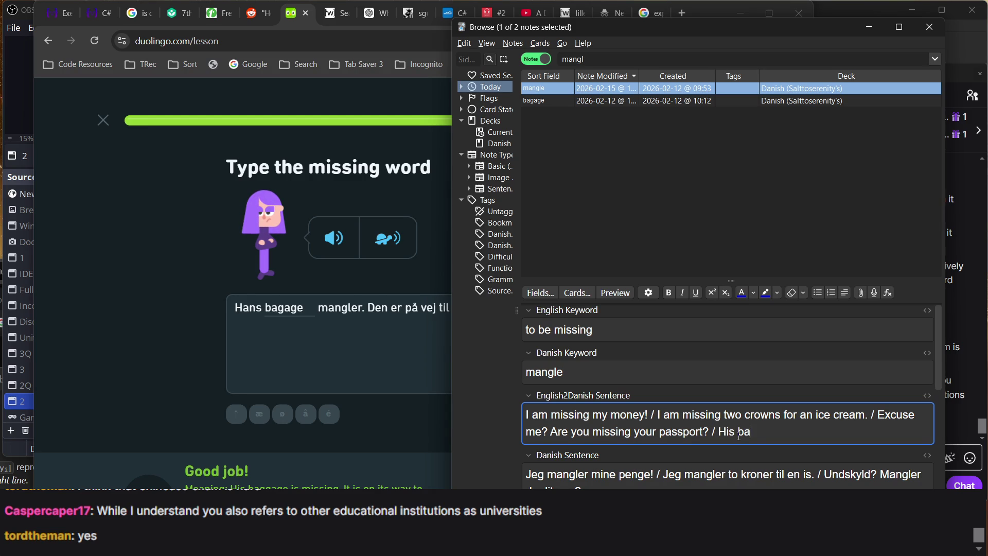
pyautogui.write(' missing.')
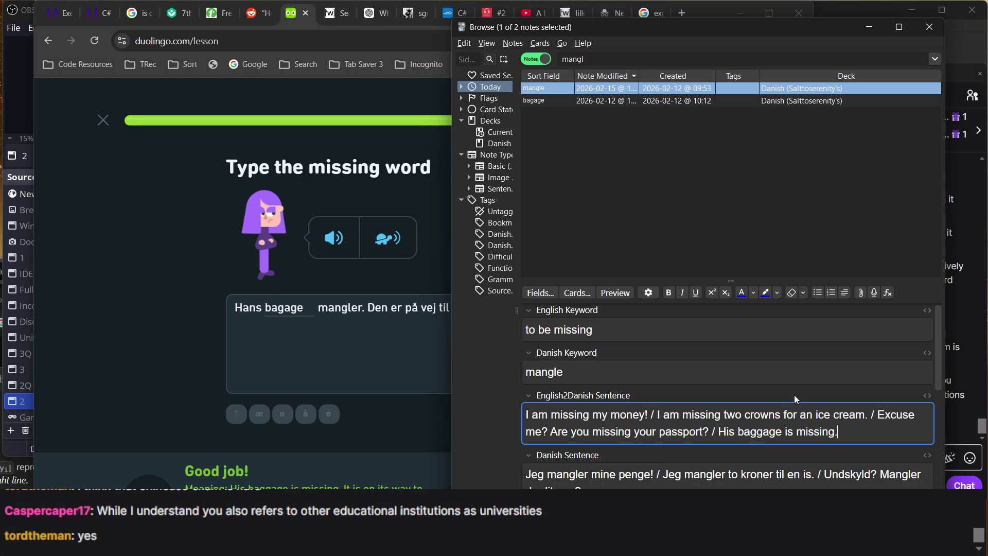
pyautogui.scroll(-1, 796, 400)
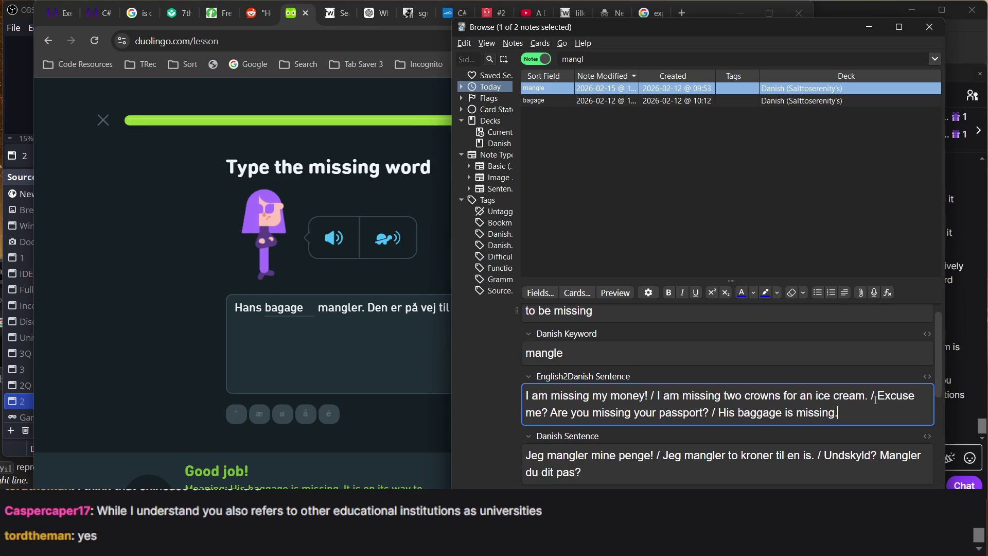
pyautogui.write('It is on its way to Chia.')
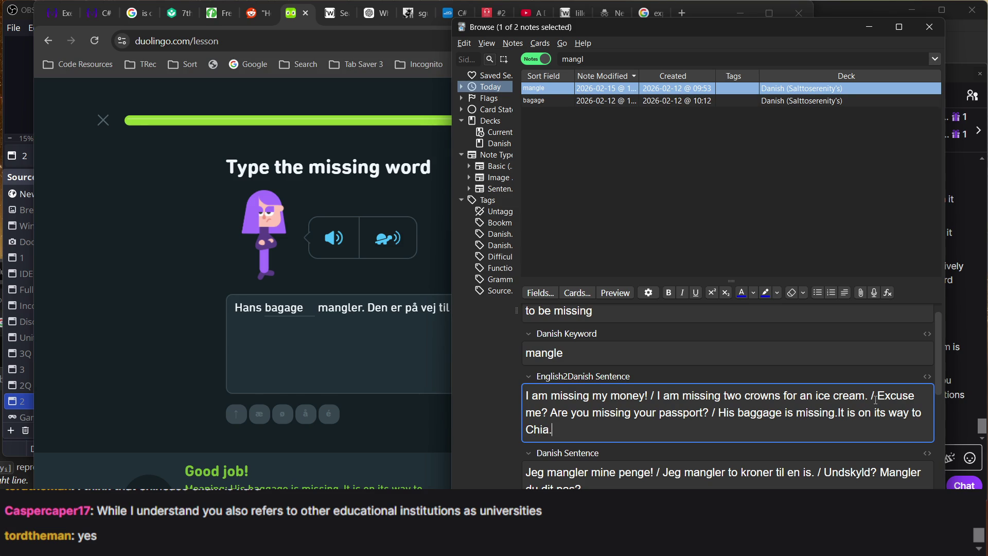
pyautogui.write('na')
# - Begin the Danish addition 'Hans bagage mangler. Den er på' in the Danish Sentence field
pyautogui.click(599, 483)
pyautogui.write('/ Hans b')
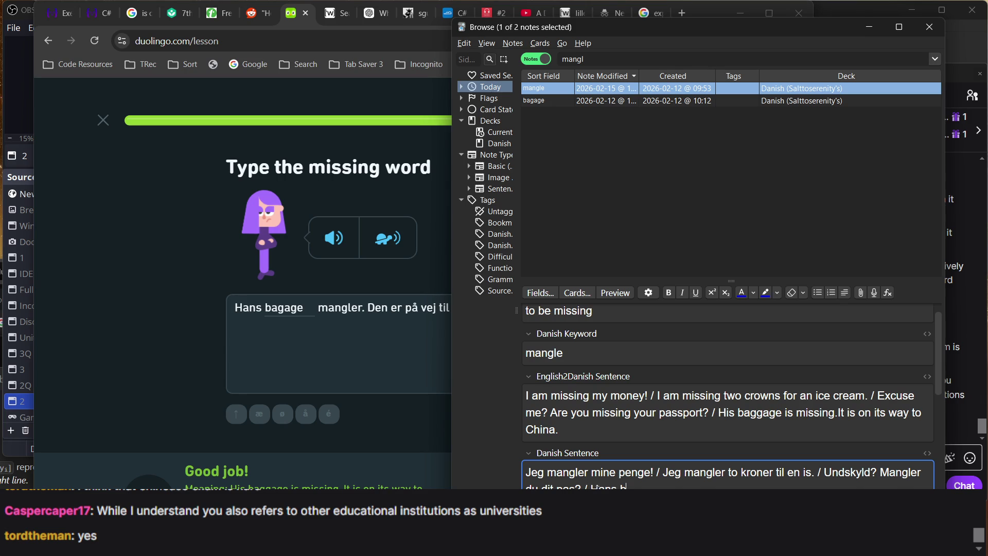
pyautogui.write('aggage man')
pyautogui.write('gler')
pyautogui.write('. Den er p')
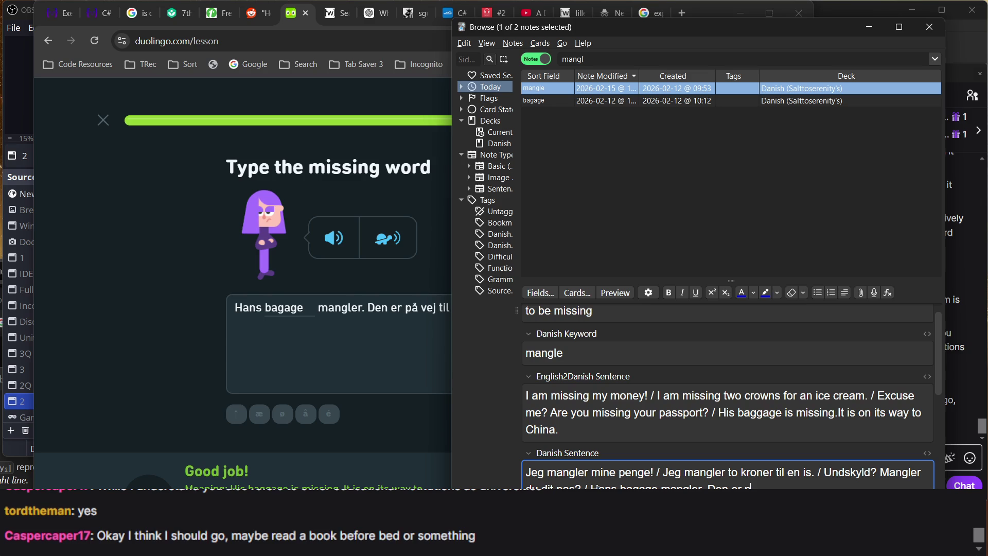
pyautogui.write('å')
pyautogui.click(984, 427)
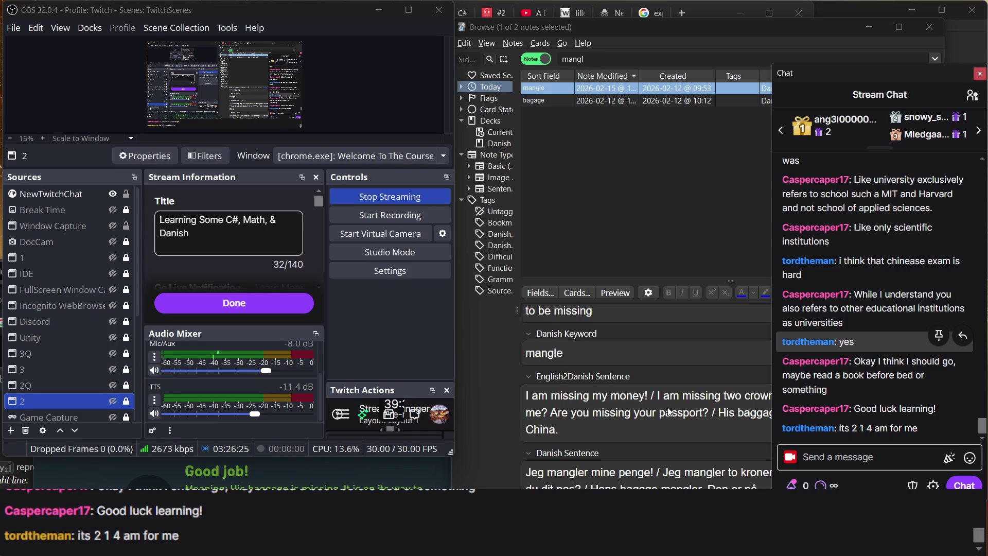
pyautogui.click(591, 400)
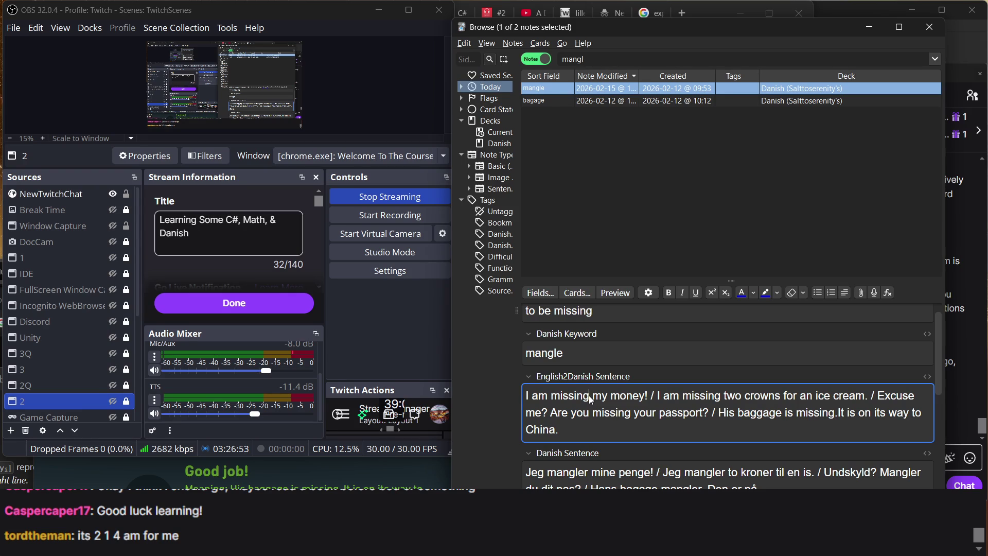
pyautogui.scroll(-1, 747, 486)
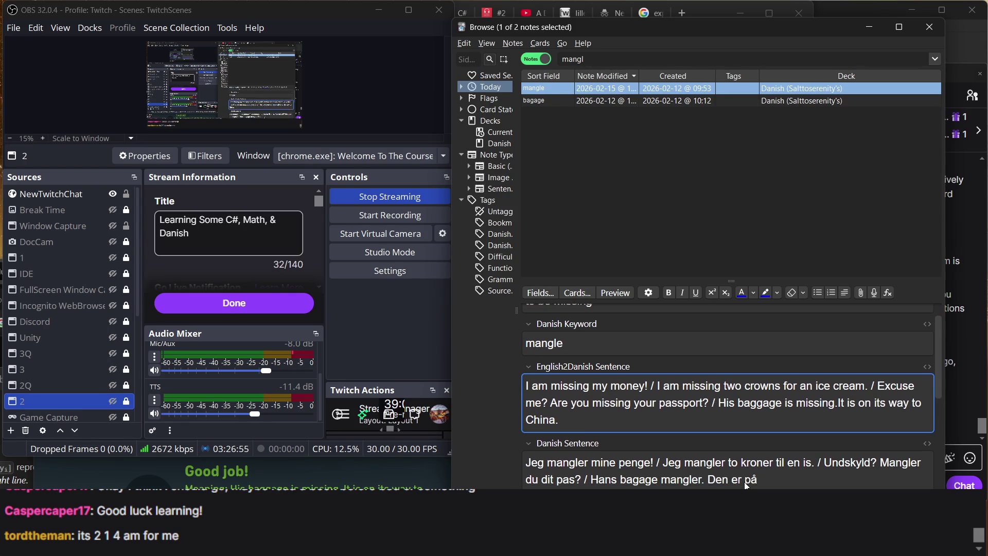
pyautogui.scroll(-1, 747, 486)
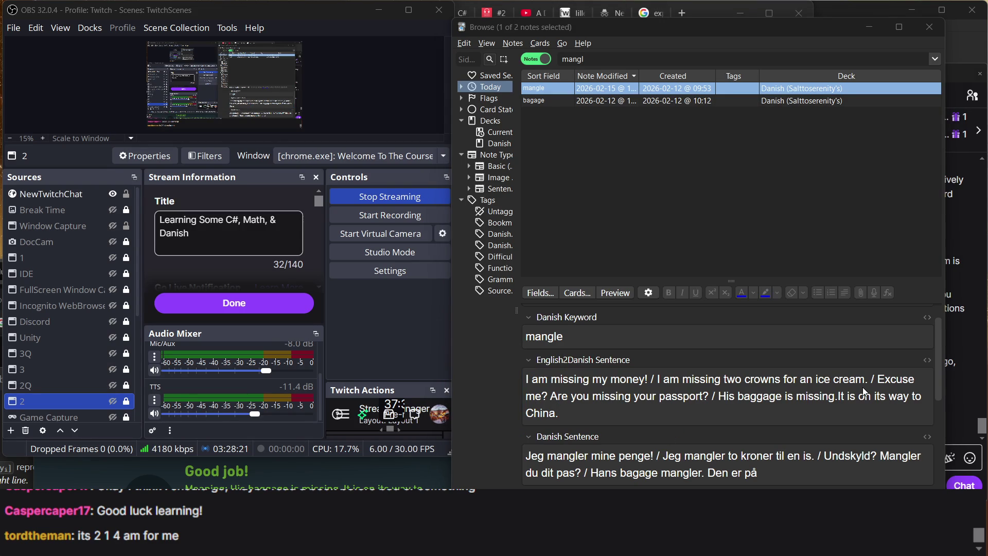
pyautogui.click(839, 399)
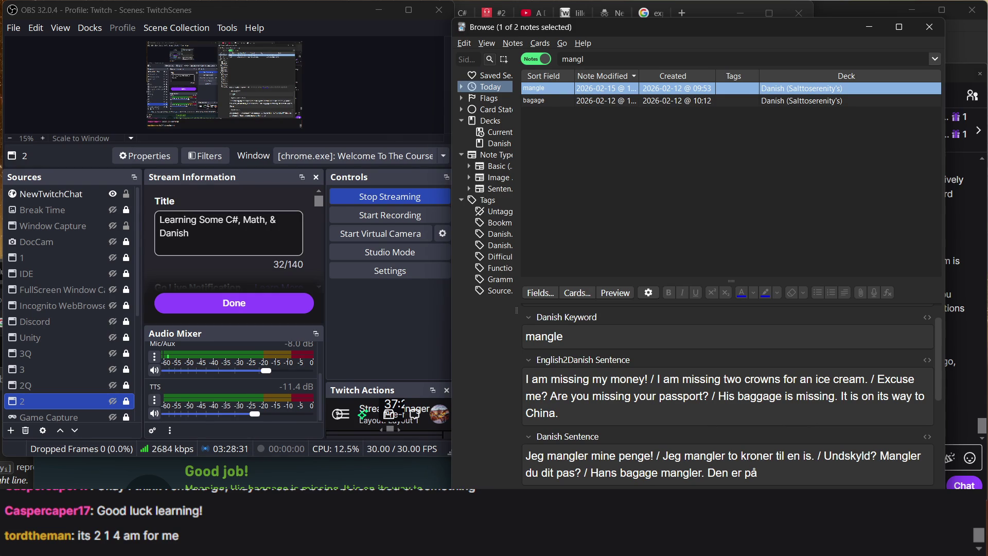
# - Complete the Danish sentence with 'vej til Kina.' and space the English after 'missing.'
pyautogui.hotkey('alt', 'Tab')
pyautogui.click(828, 379)
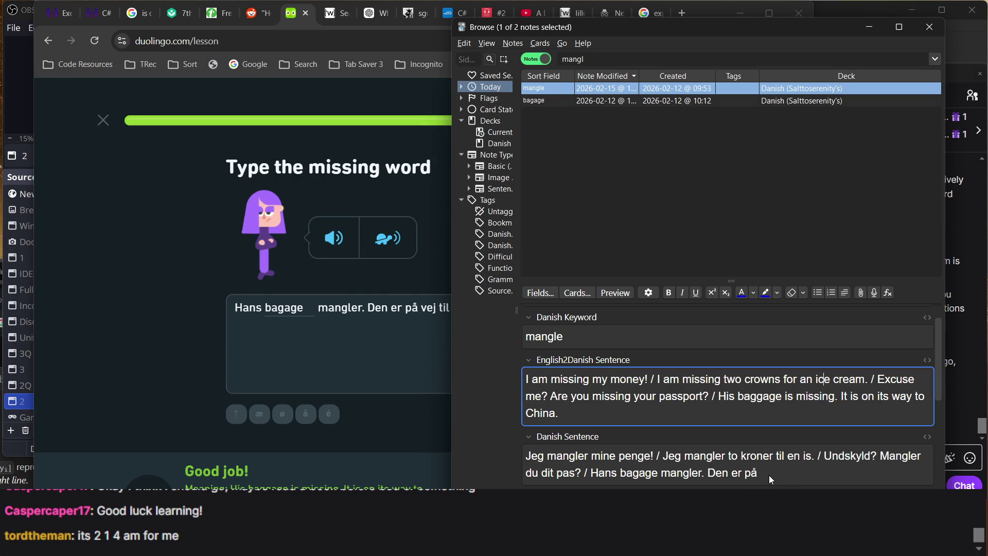
pyautogui.click(769, 475)
pyautogui.write('vej til')
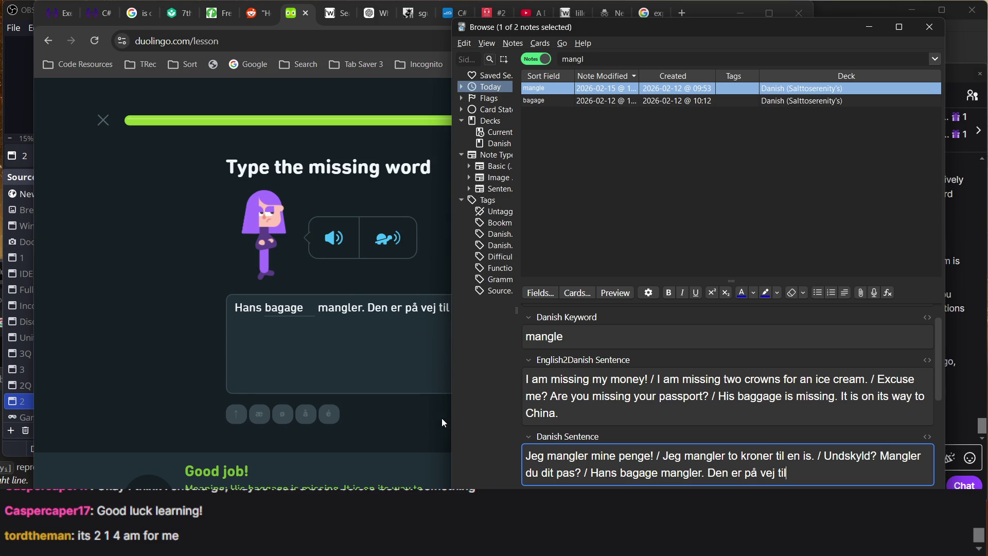
pyautogui.click(432, 418)
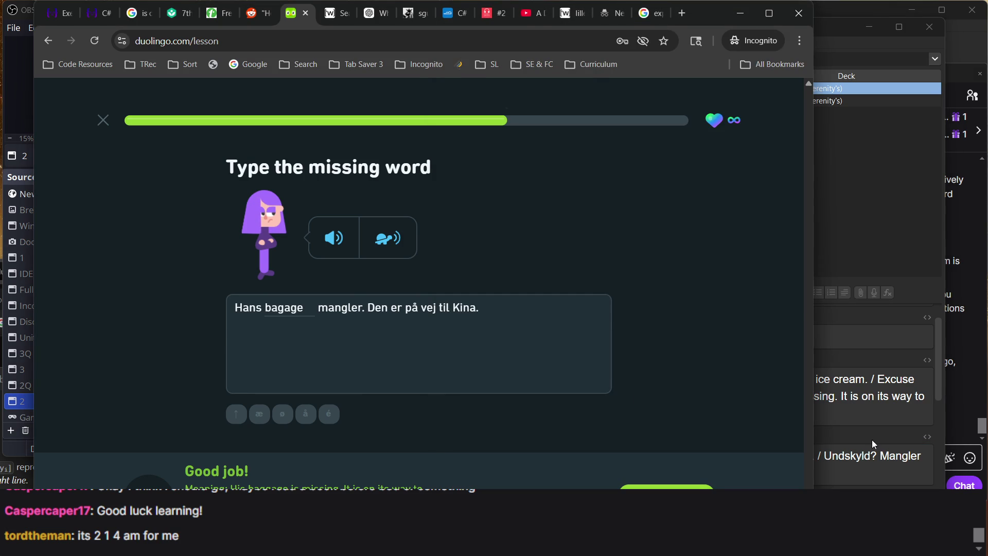
pyautogui.click(872, 463)
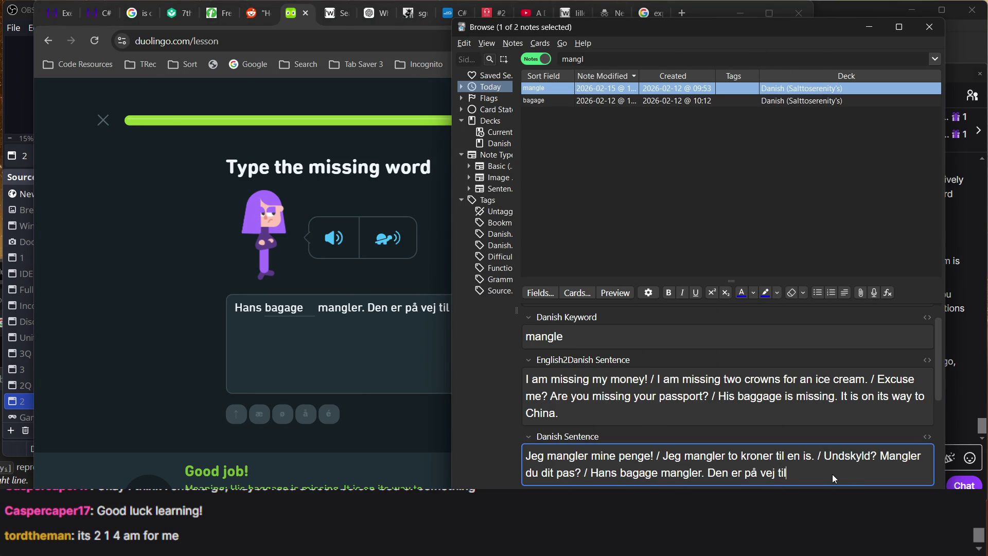
pyautogui.write('Kina.')
pyautogui.click(433, 418)
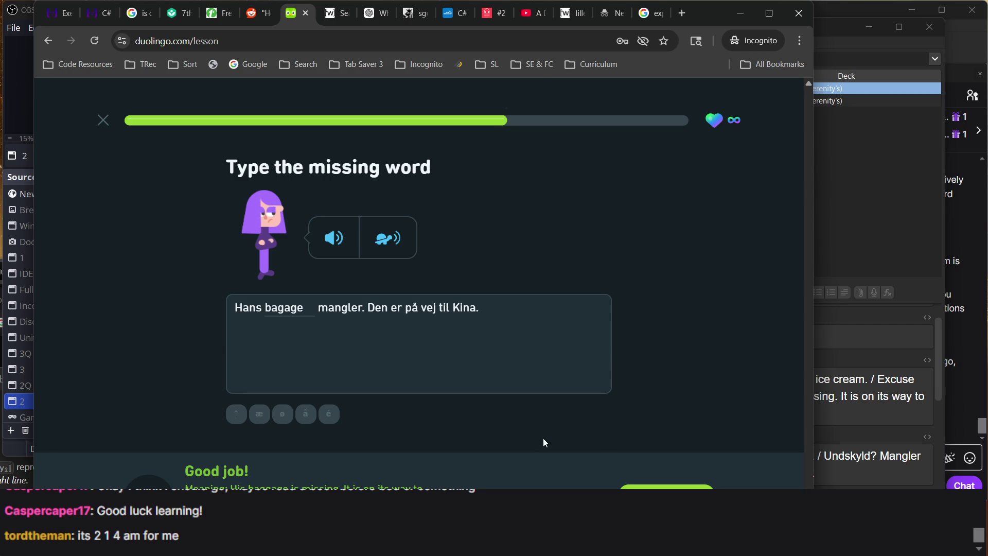
pyautogui.click(856, 460)
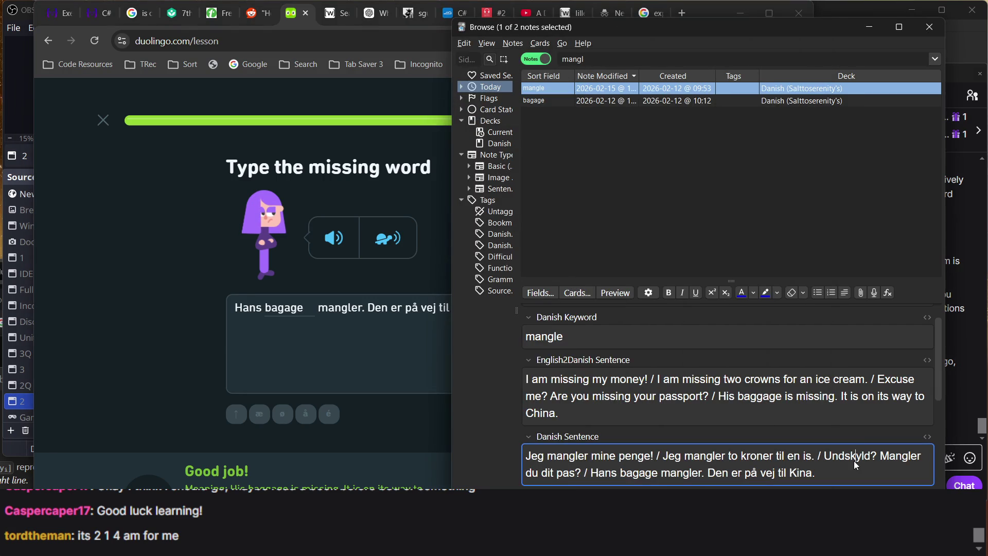
pyautogui.click(375, 435)
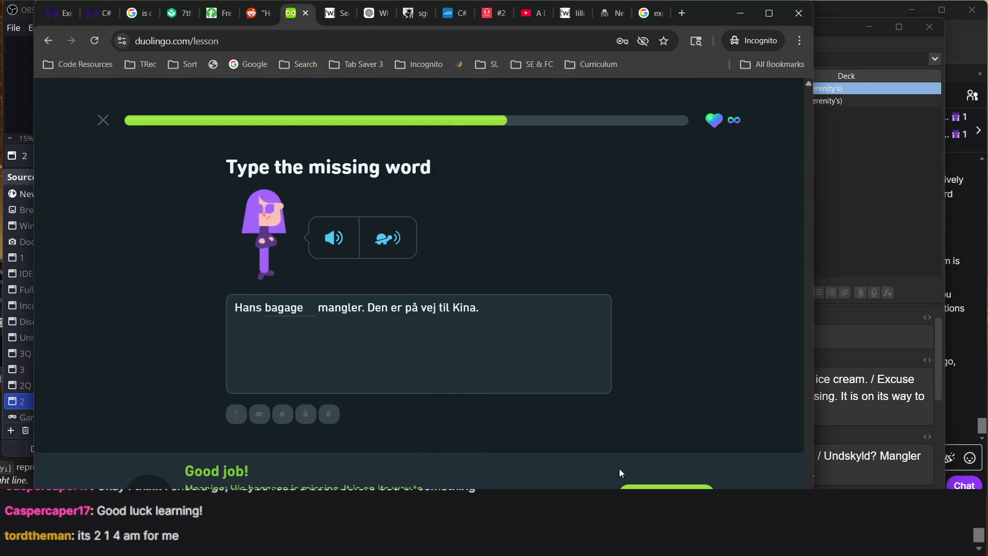
pyautogui.click(623, 486)
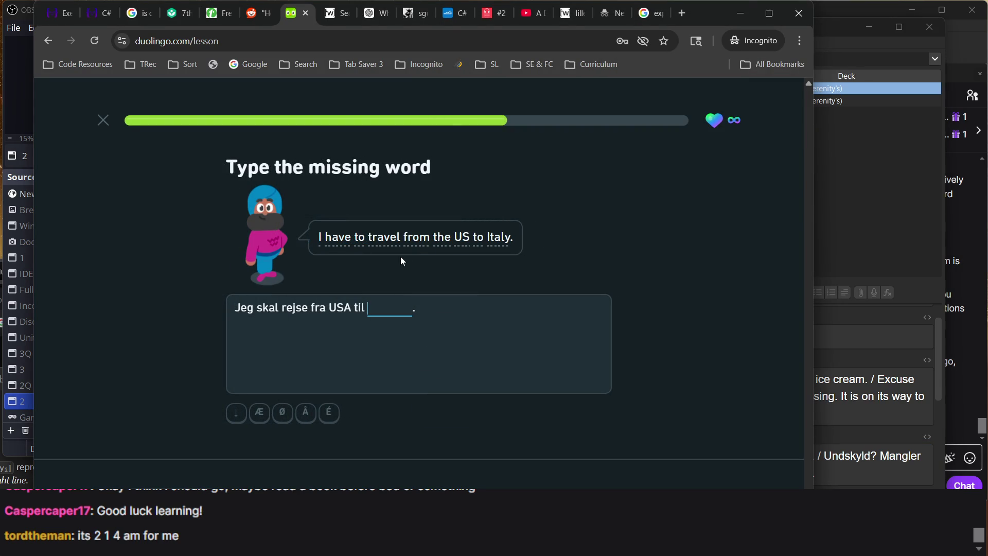
# - Answer italien for the US-to-Italy blank and search Anki for 'italien usa'
pyautogui.write('italien')
pyautogui.press('Return')
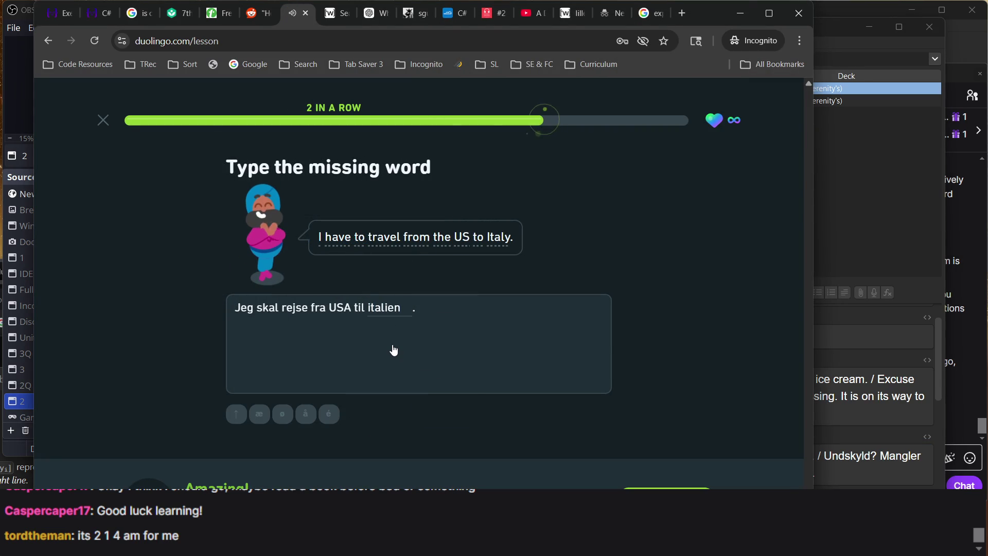
pyautogui.click(859, 221)
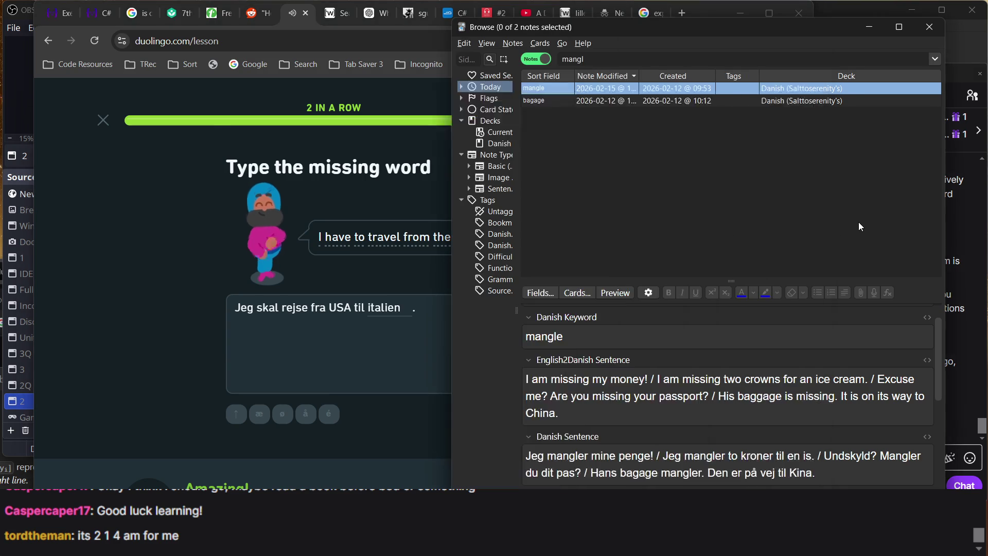
pyautogui.doubleClick(627, 59)
pyautogui.write('italien')
pyautogui.press('Return')
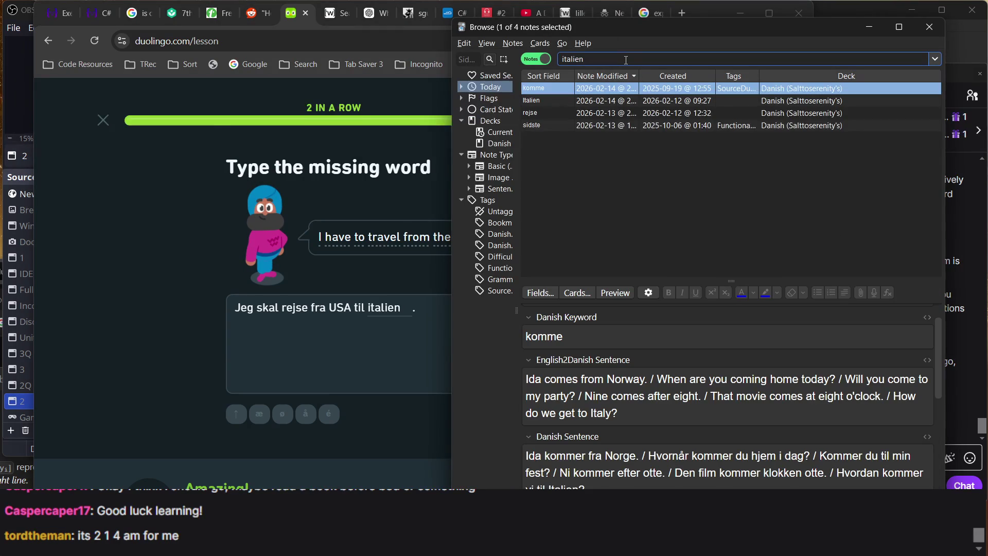
pyautogui.write(' usa')
pyautogui.press('Return')
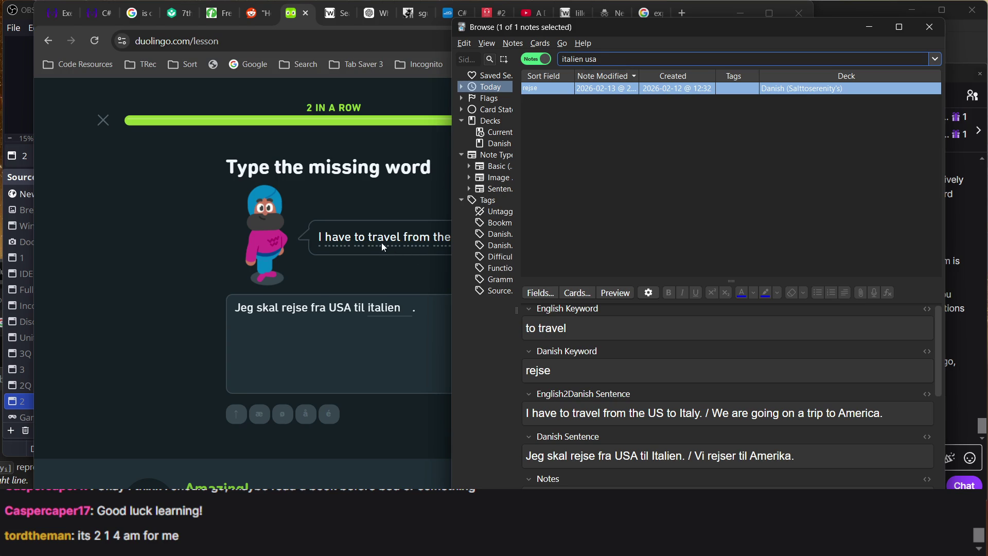
pyautogui.click(404, 236)
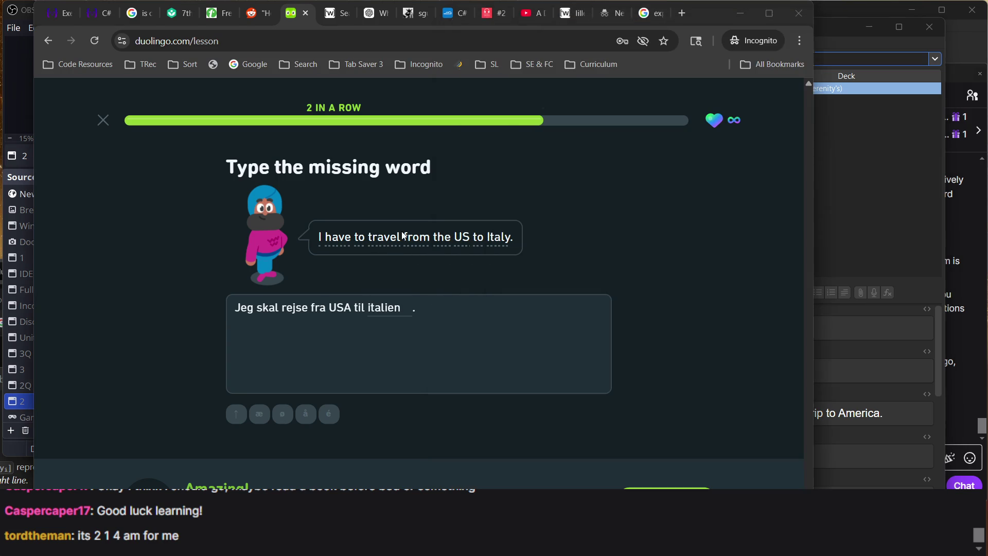
pyautogui.click(654, 476)
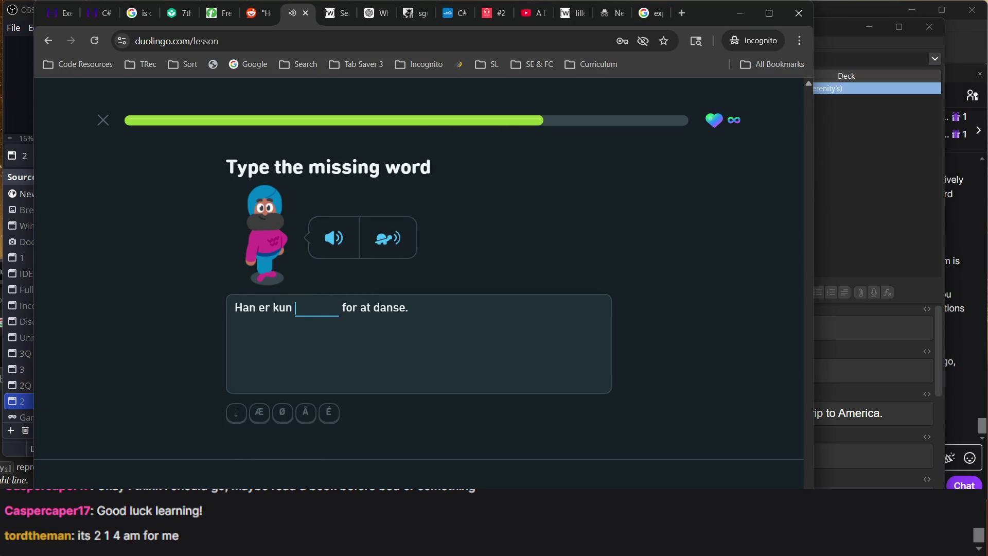
# - Answer bange in Duolingo, then search Anki for 'kun only' and open the kun note
pyautogui.write('bange')
pyautogui.press('Return')
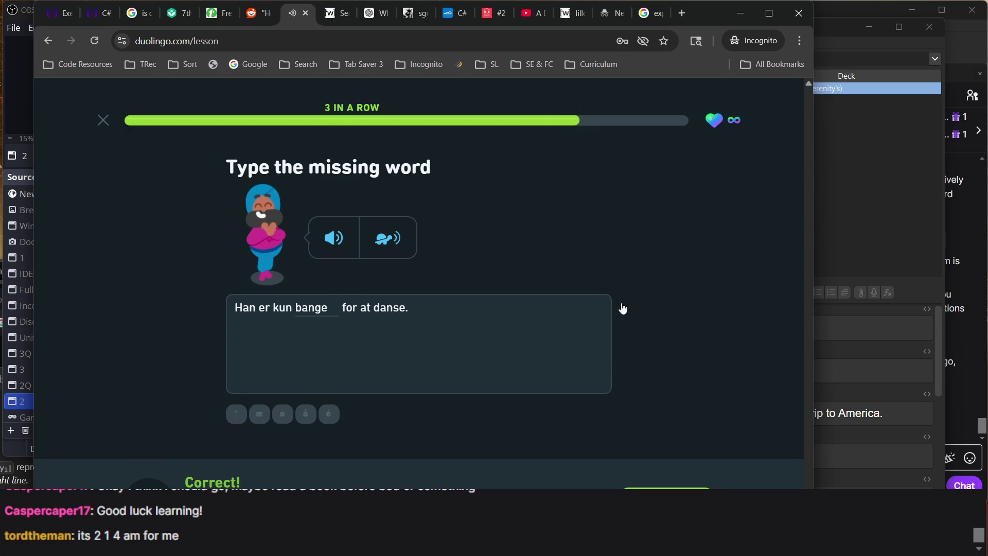
pyautogui.click(871, 242)
pyautogui.click(871, 242)
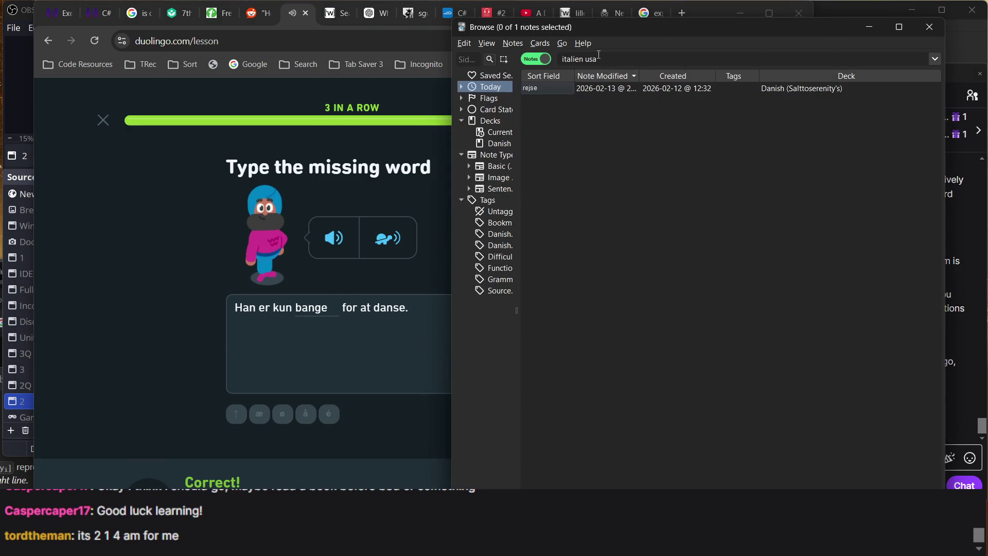
pyautogui.tripleClick(594, 59)
pyautogui.write('kun')
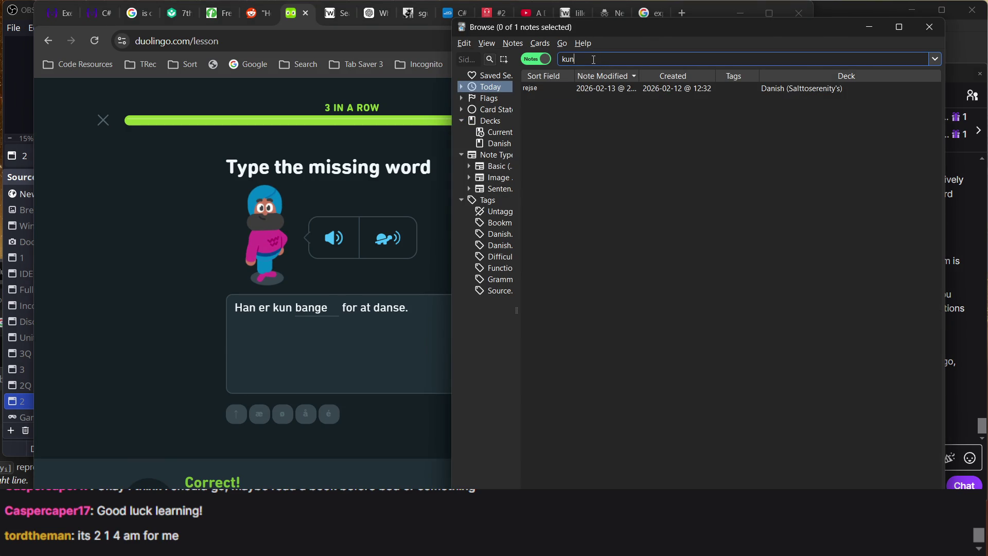
pyautogui.write(' only')
pyautogui.press('Return')
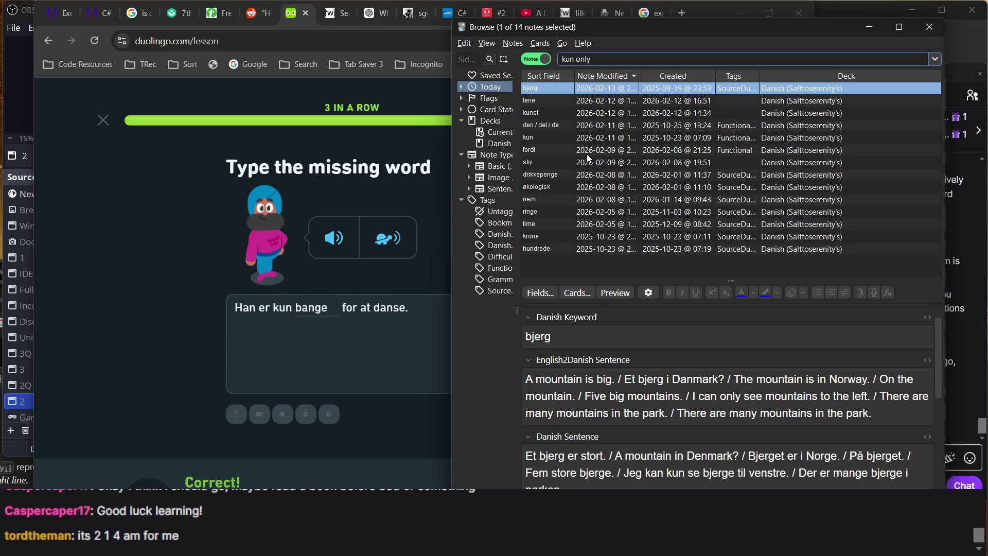
pyautogui.click(574, 142)
# - Append '/ He is only afraid of dancing.' to the kun note's English sentences
pyautogui.click(638, 409)
pyautogui.write('/ He is only afraid')
pyautogui.press('BackSpace')
pyautogui.press('BackSpace')
pyautogui.press('BackSpace')
pyautogui.write('fraid of dancing.')
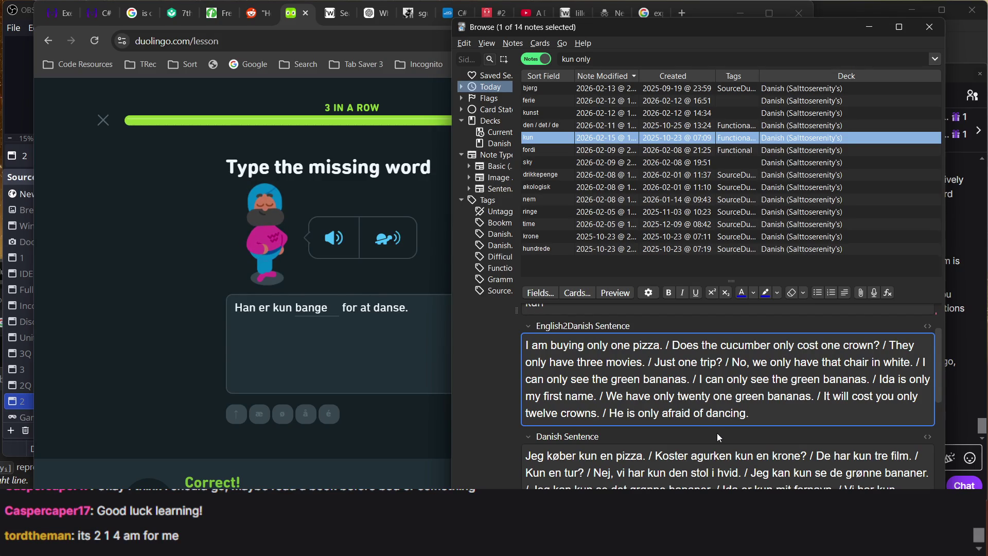
pyautogui.scroll(-1, 719, 434)
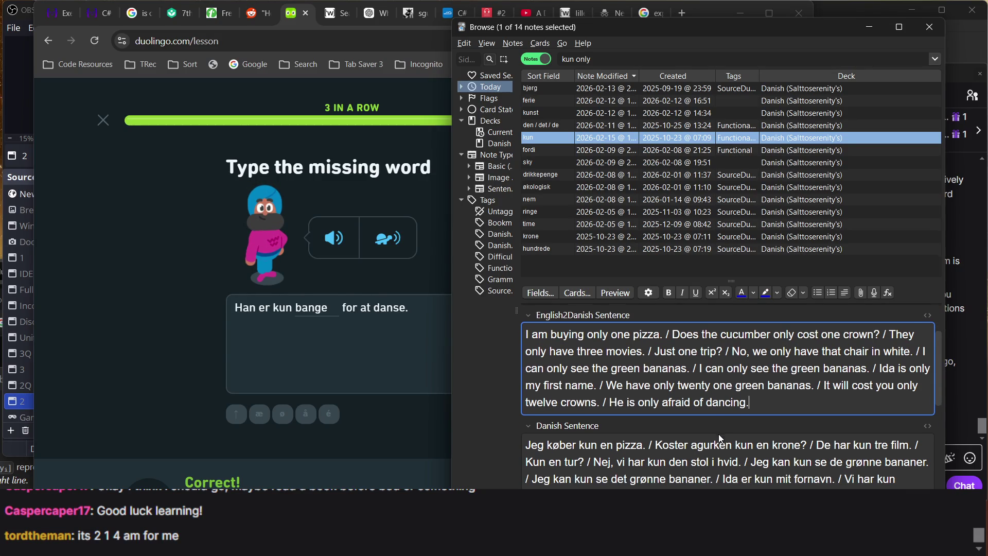
pyautogui.click(829, 487)
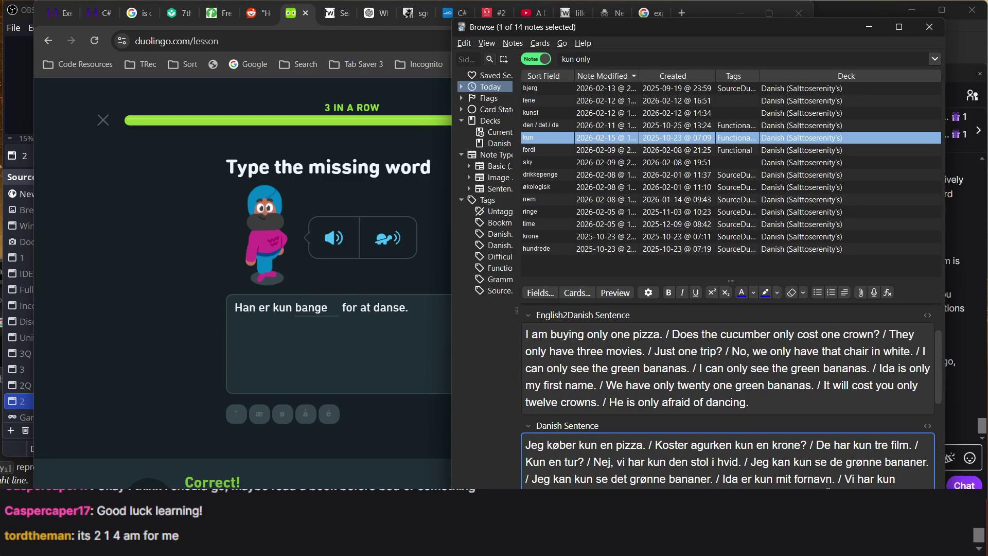
pyautogui.scroll(-1, 728, 391)
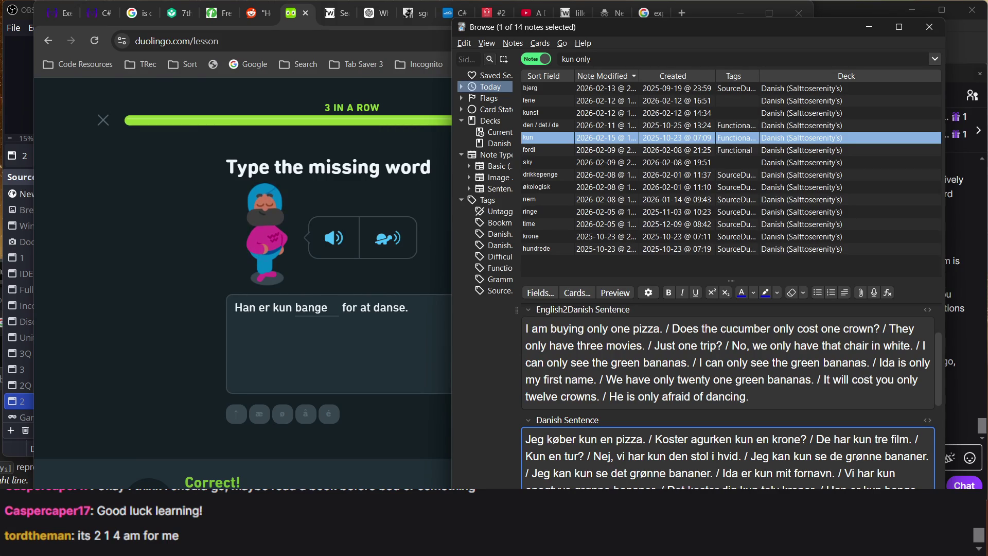
pyautogui.click(366, 449)
pyautogui.press('Return')
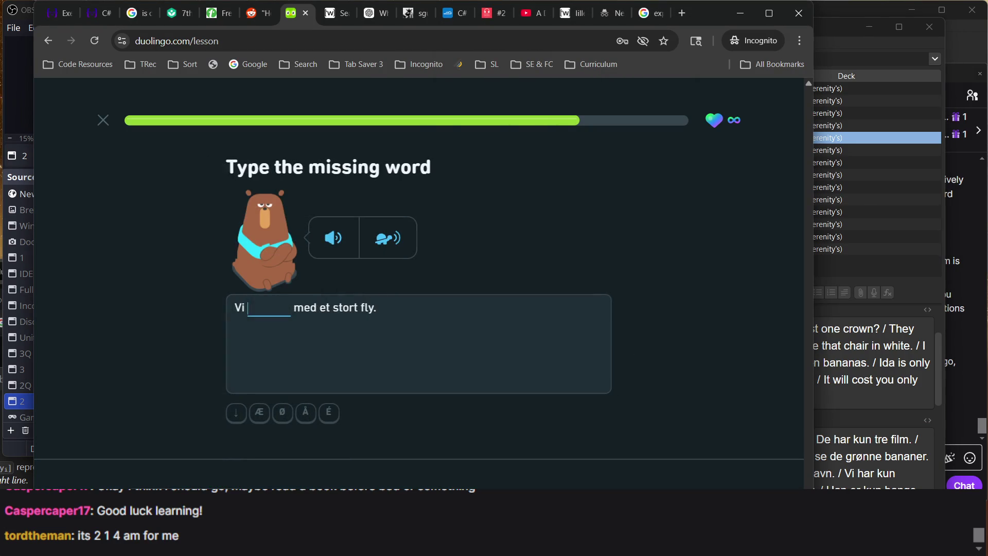
# - Answer the rejser and bagagen blanks in Duolingo
pyautogui.write('rejser')
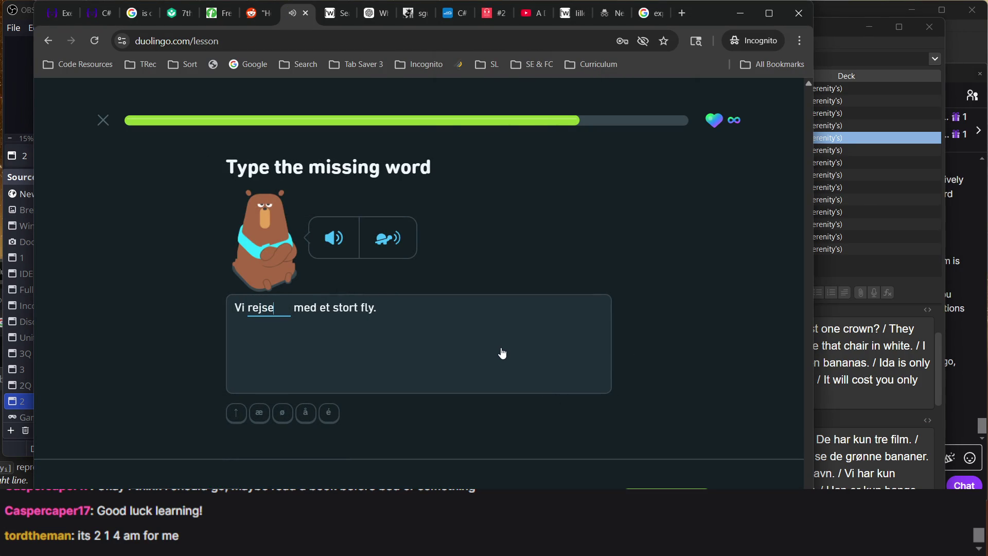
pyautogui.press('Return')
pyautogui.press('Return')
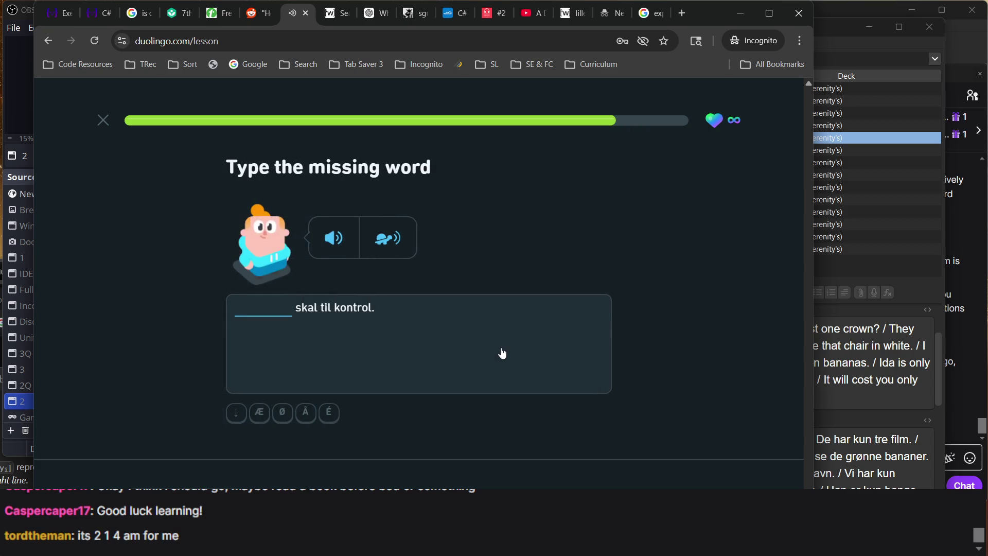
pyautogui.write('bagagen')
pyautogui.press('Return')
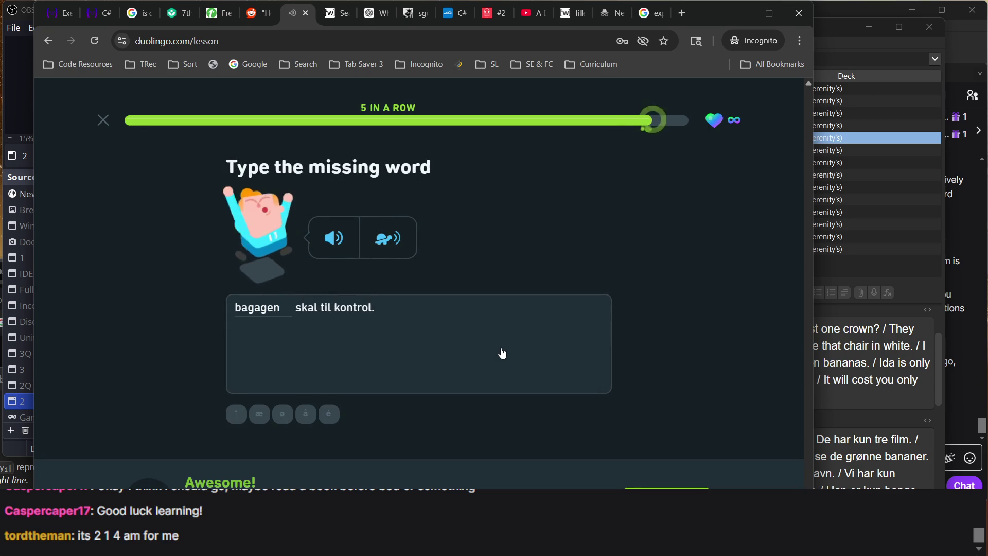
# - Search Anki notes for 'bagagen skal', then continue the Duolingo lesson
pyautogui.click(840, 58)
pyautogui.click(706, 57)
pyautogui.write('ba')
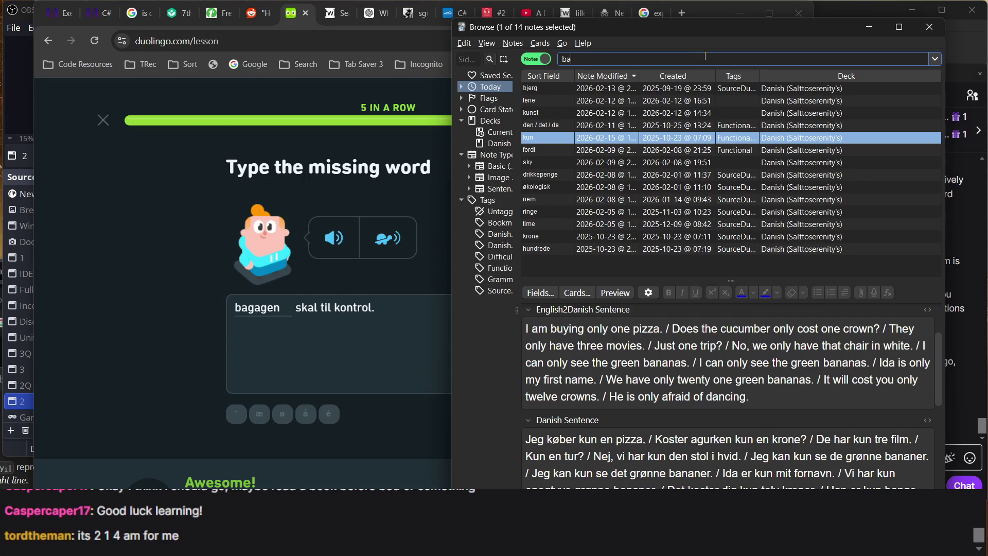
pyautogui.write('gagen skal')
pyautogui.press('Return')
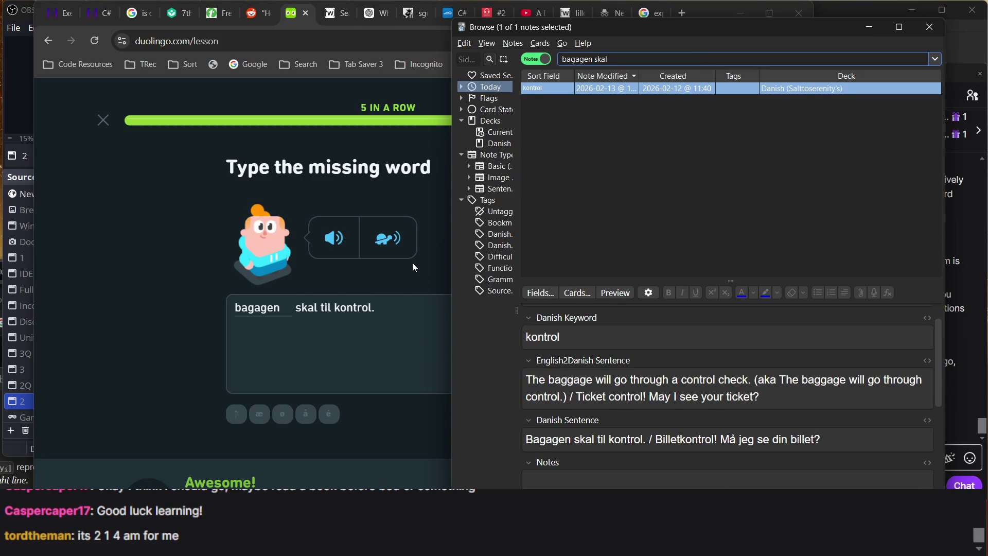
pyautogui.click(377, 413)
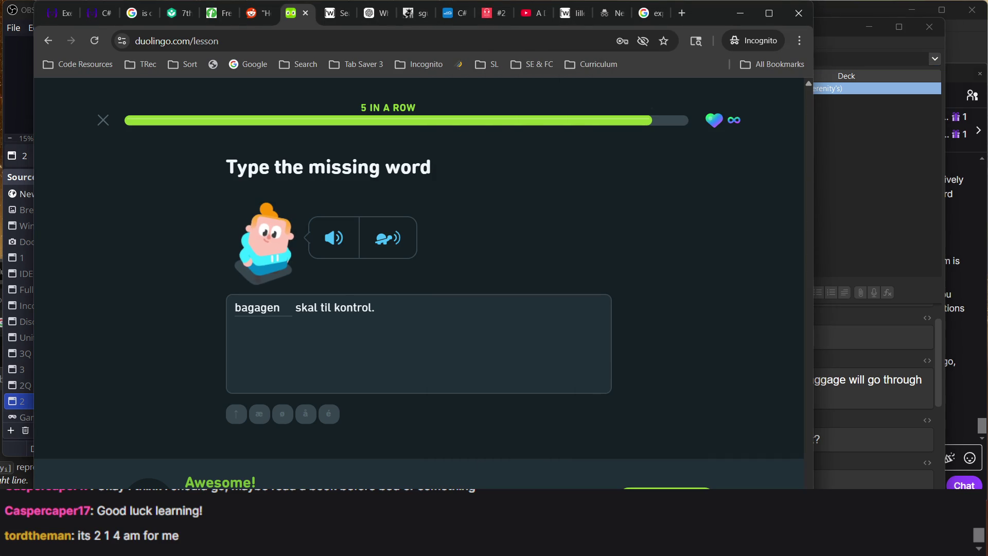
pyautogui.press('Return')
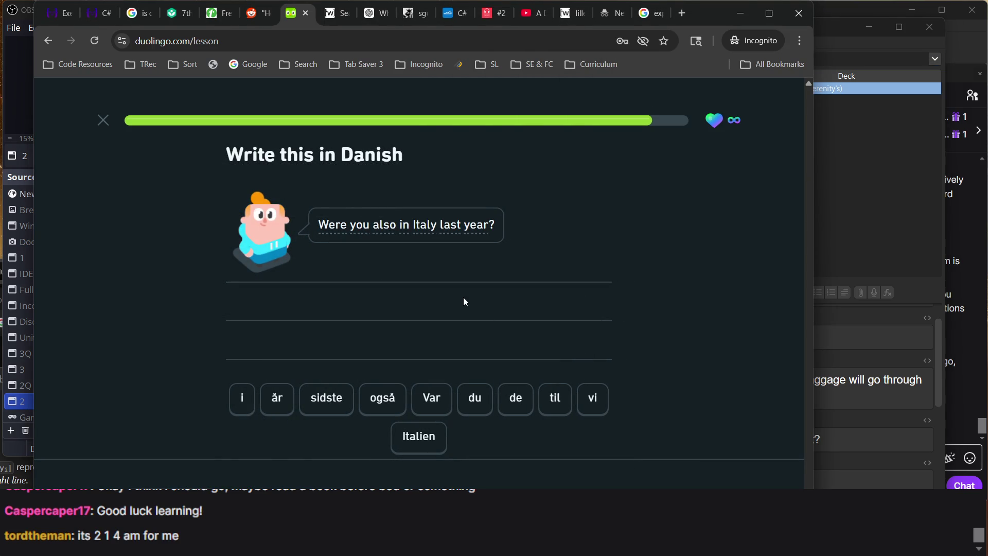
# - Answer 'Var du også i Italien sidste år' and move through the lesson-complete screens
pyautogui.write('var')
pyautogui.write('d')
pyautogui.write('u også')
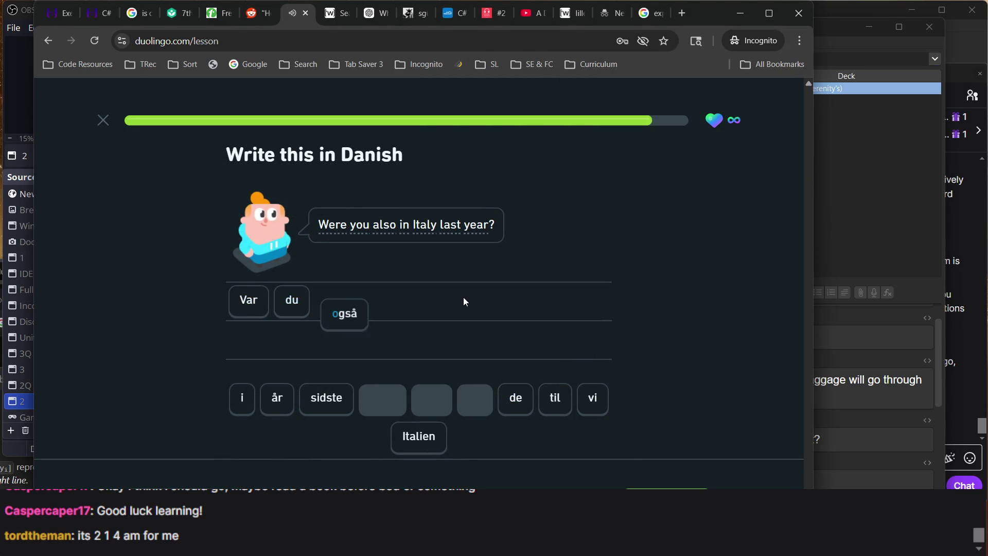
pyautogui.write(' i t')
pyautogui.press('BackSpace')
pyautogui.write('i Italien')
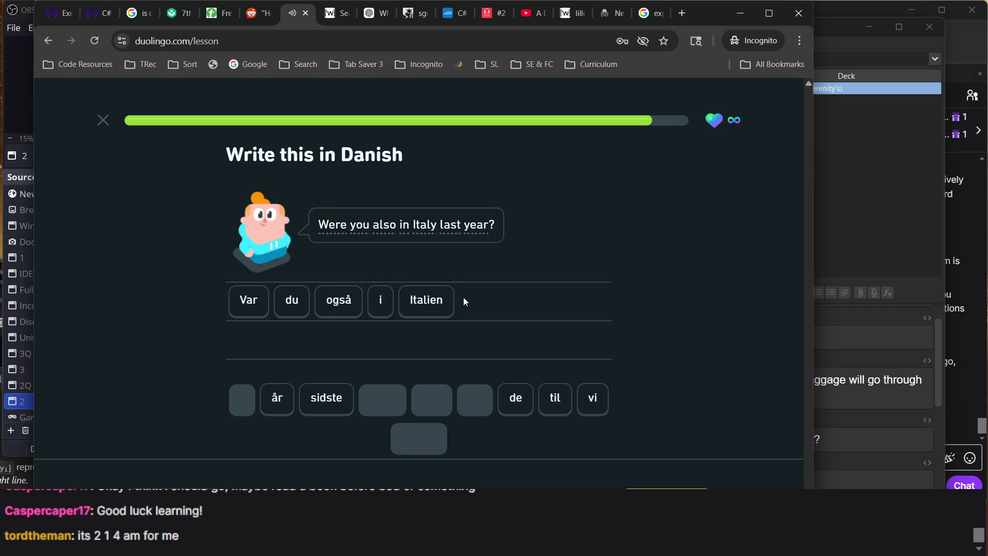
pyautogui.write(' sidste år')
pyautogui.press('Return')
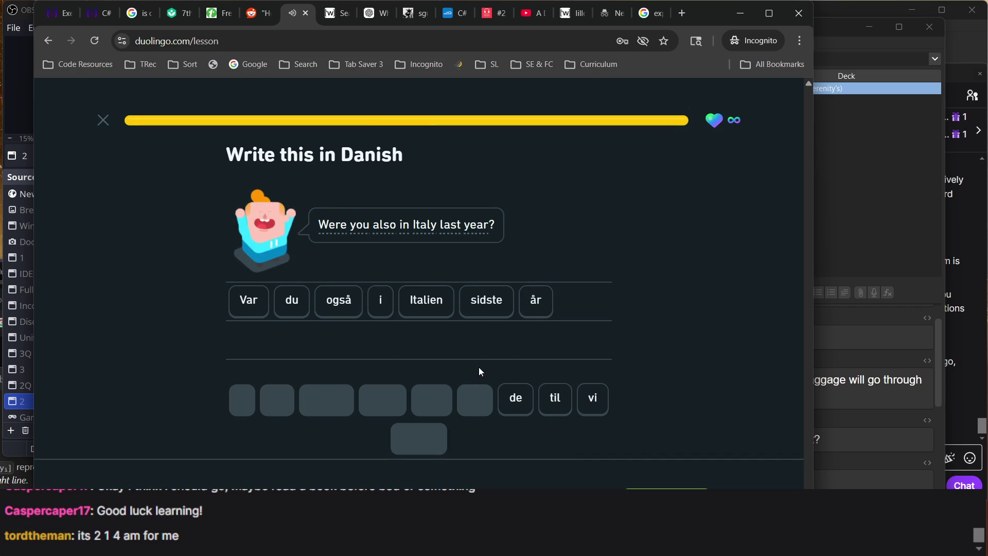
pyautogui.press('Return')
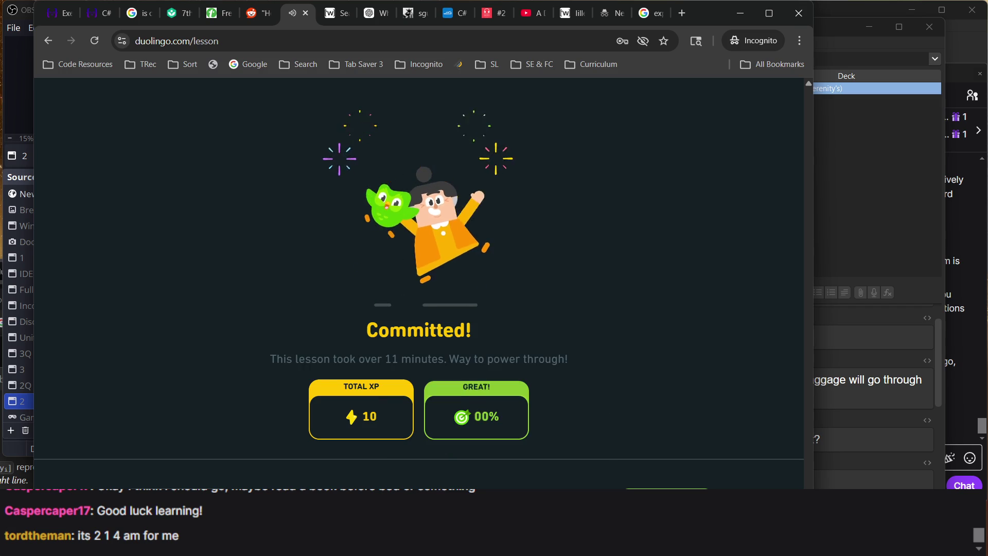
pyautogui.press('Return')
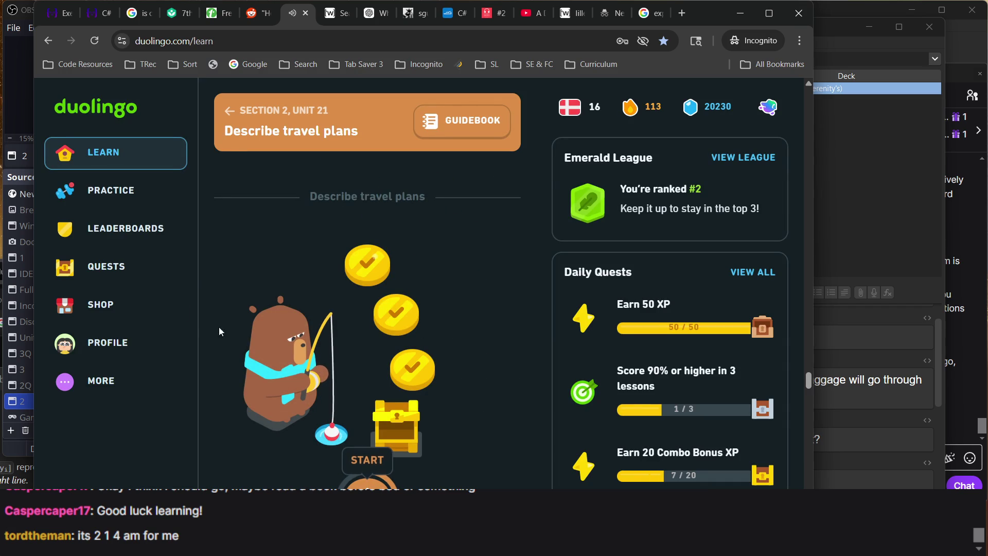
pyautogui.click(134, 196)
# - Start the recent-mistakes review and answer 'Var du også i Italien sidste år'
pyautogui.scroll(-3, 332, 360)
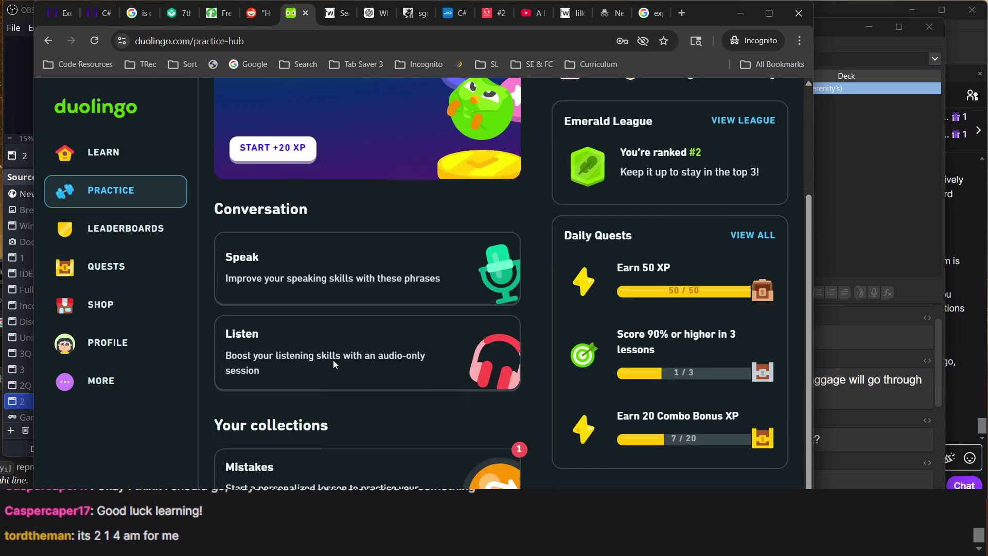
pyautogui.click(362, 470)
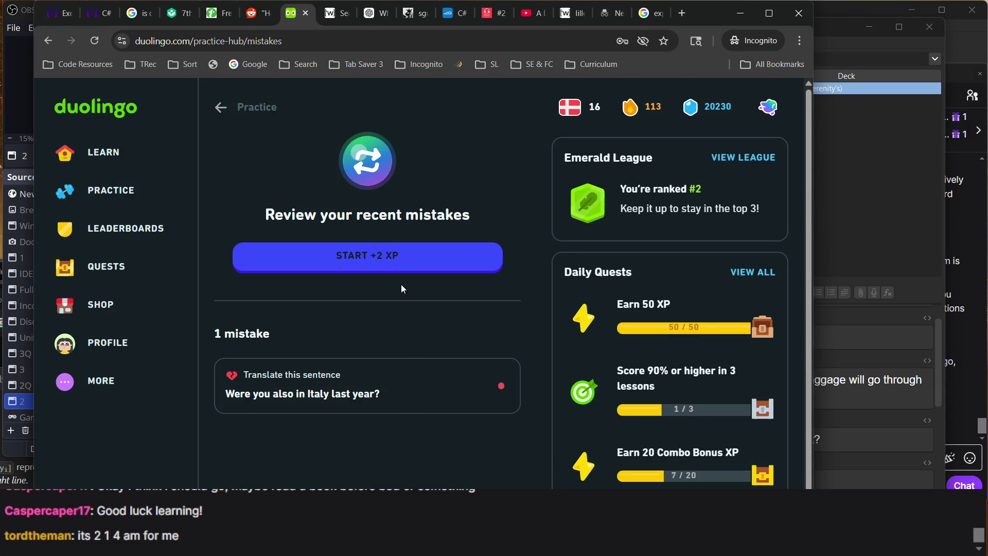
pyautogui.click(411, 267)
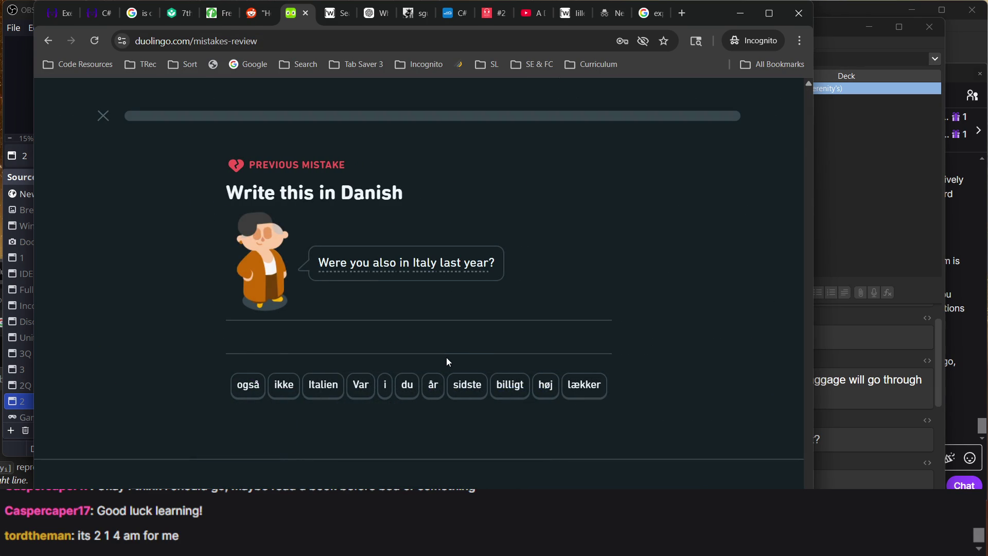
pyautogui.write('var')
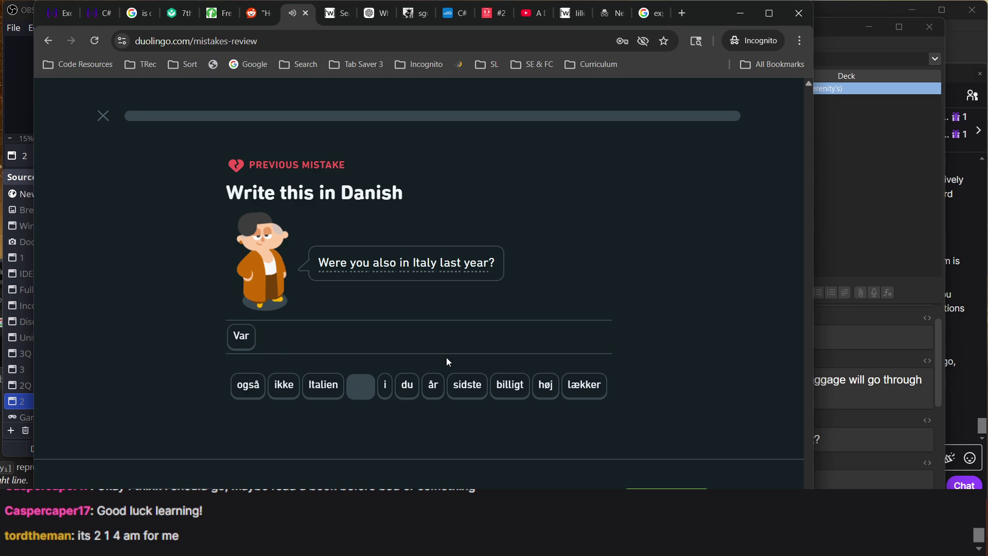
pyautogui.write('i')
pyautogui.press('BackSpace')
pyautogui.write('du også i')
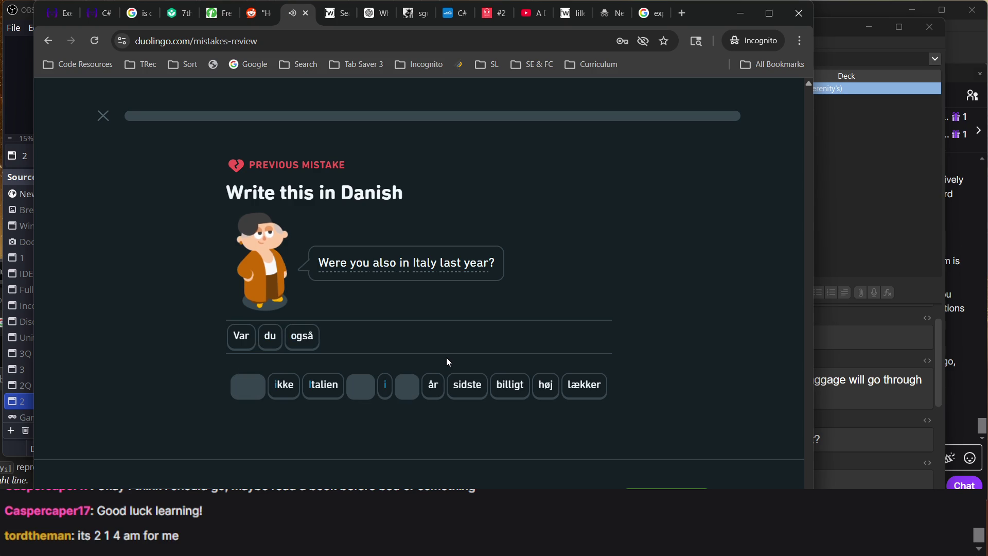
pyautogui.press('space')
pyautogui.write('talien sidste ')
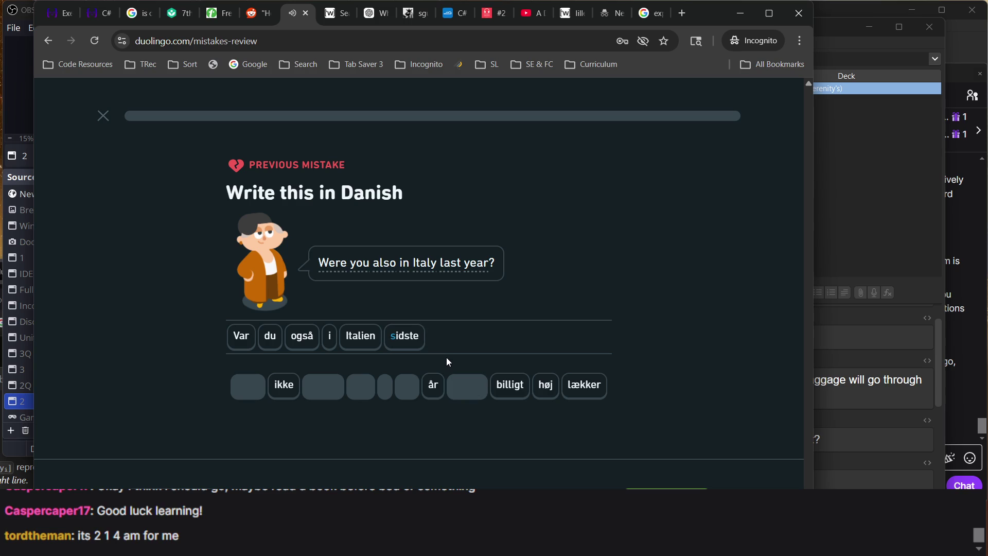
pyautogui.write('år')
pyautogui.press('Return')
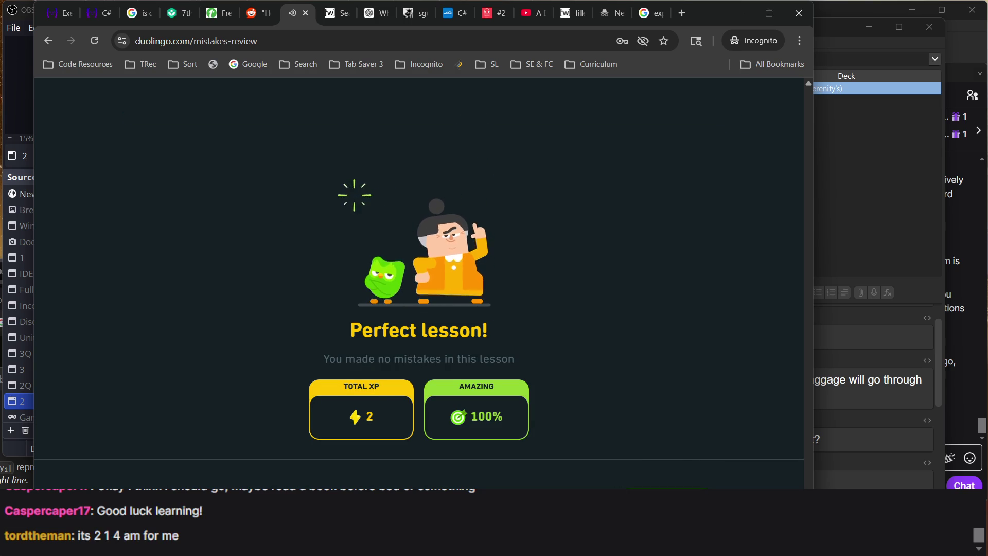
# - Dismiss the perfect-lesson summary and daily quests update, then return to the Learn path
pyautogui.press('Return')
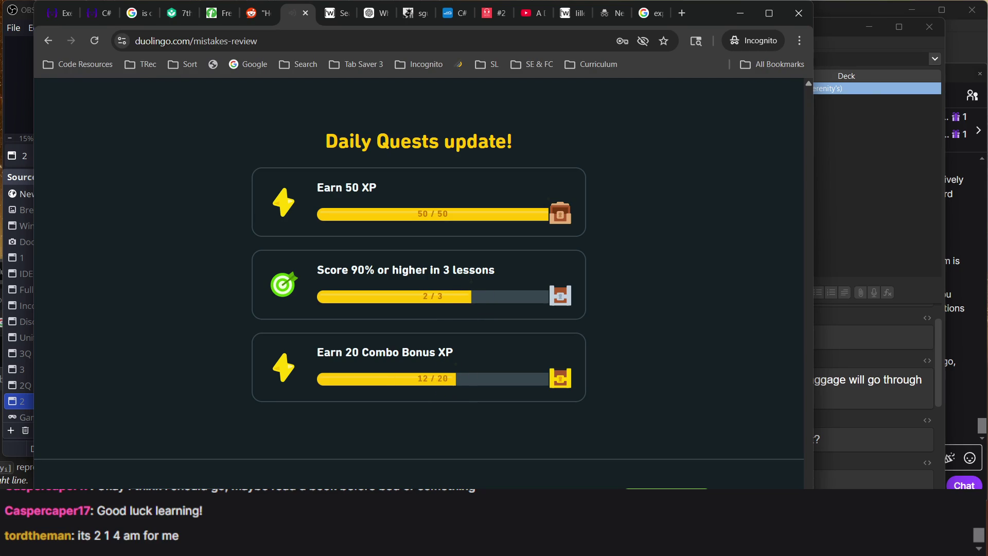
pyautogui.press('Return')
pyautogui.press('Return')
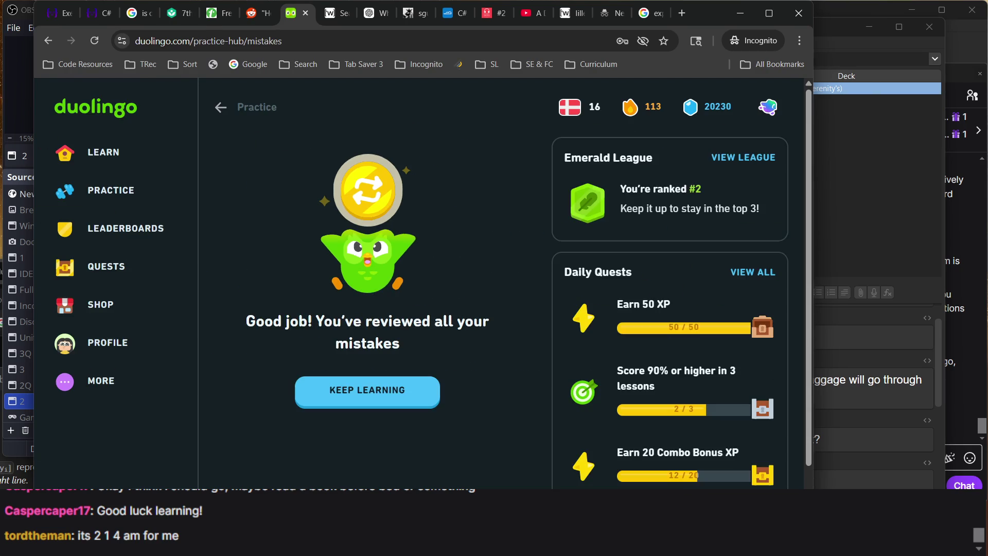
pyautogui.click(150, 154)
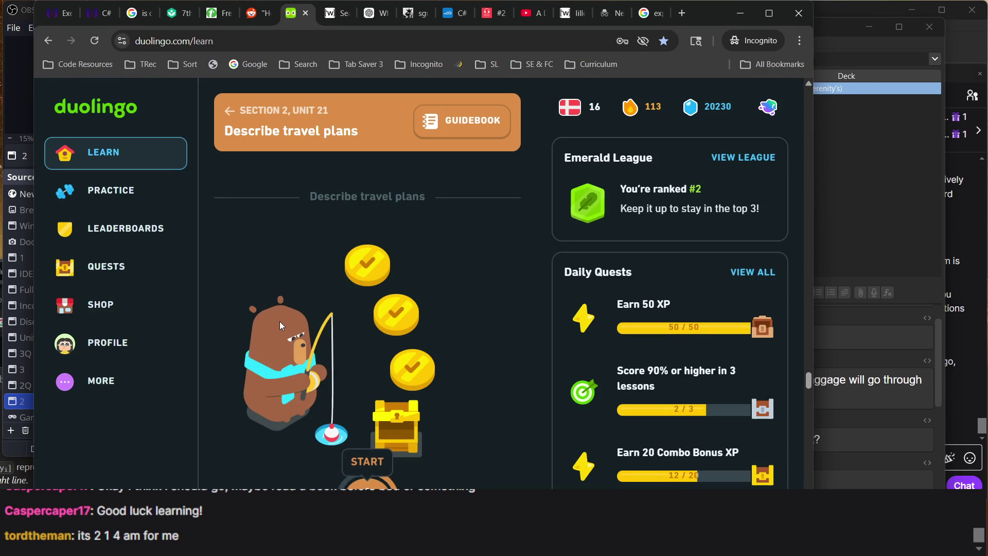
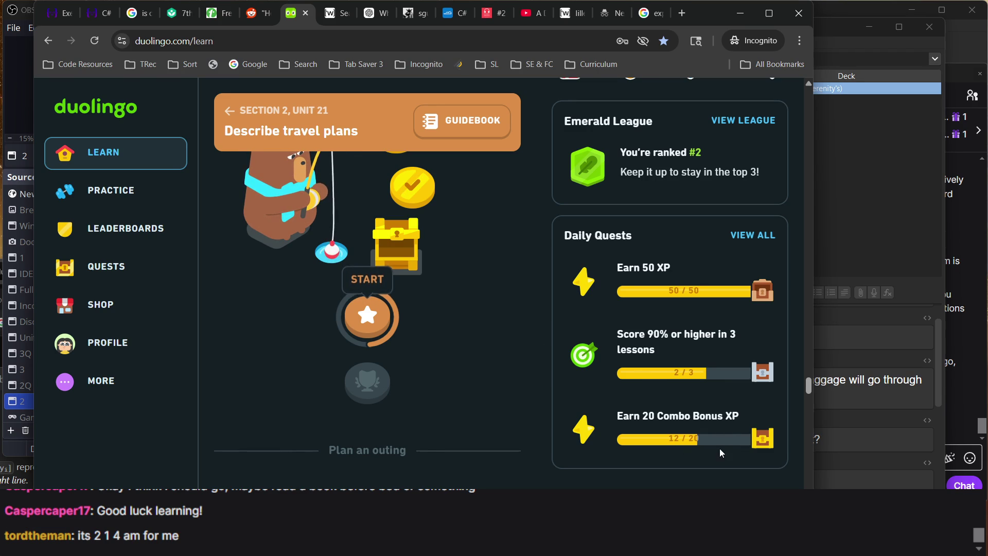
# - Start the 'Describe travel plans' lesson from the star node on the path
pyautogui.scroll(5, 665, 400)
pyautogui.scroll(-3, 523, 376)
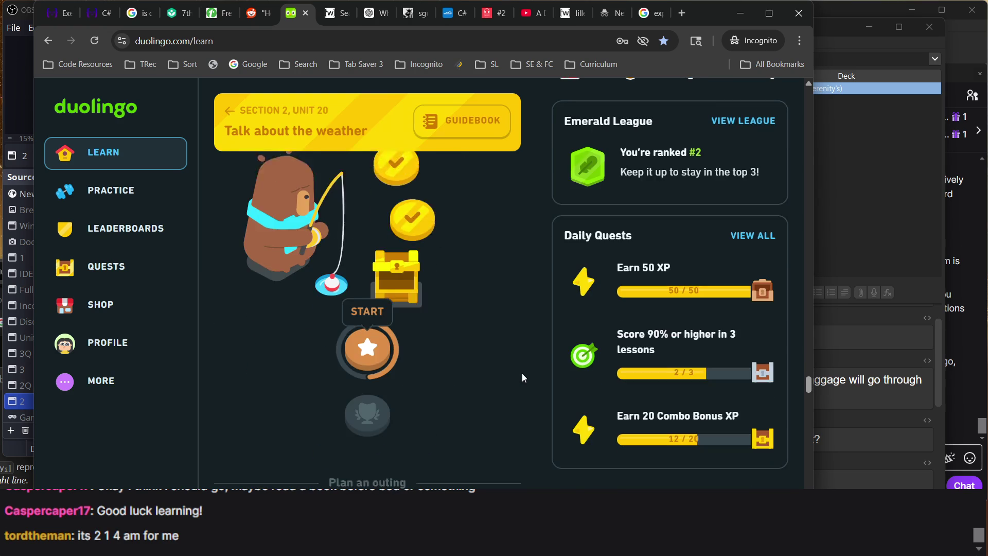
pyautogui.click(366, 325)
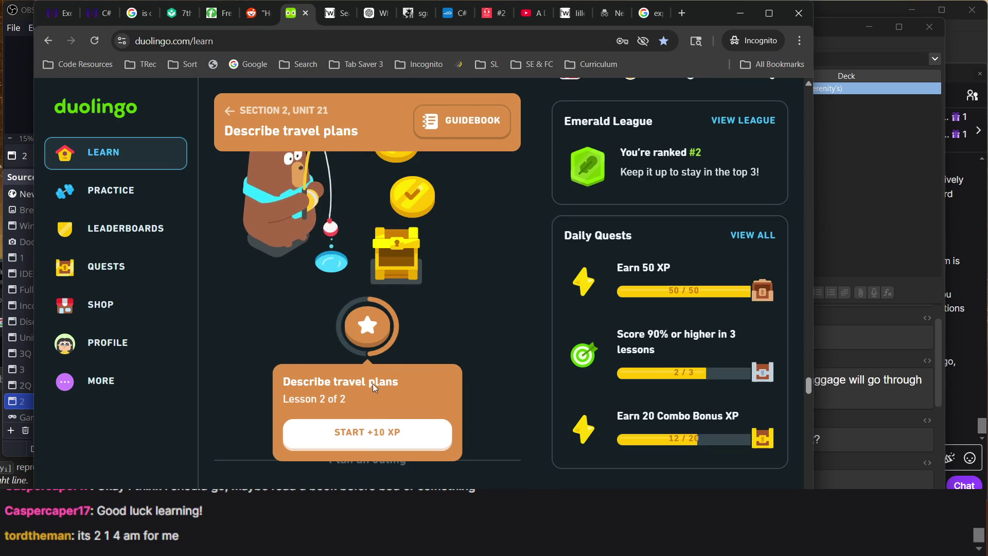
pyautogui.click(375, 434)
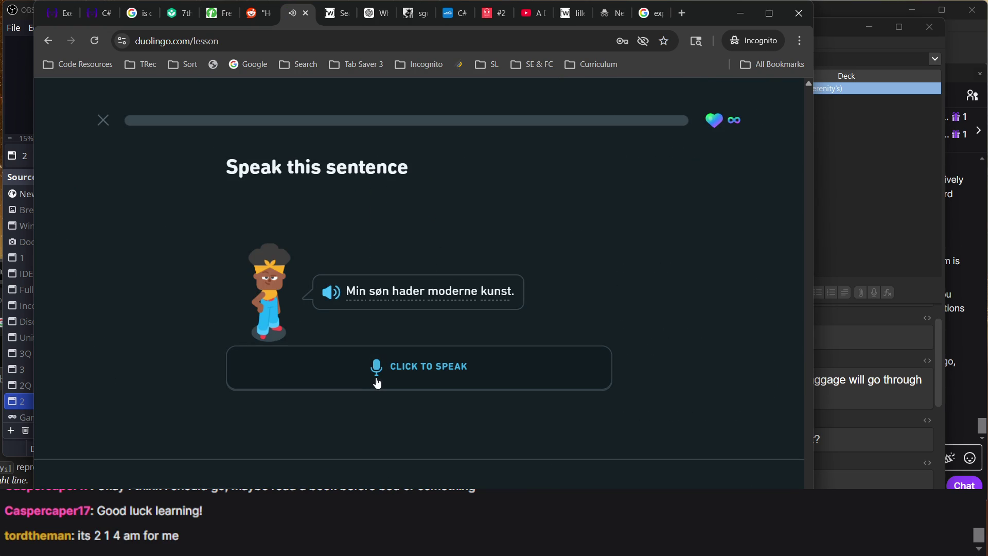
# - Quit the first attempt, restart the lesson and play the first audio card
pyautogui.click(104, 122)
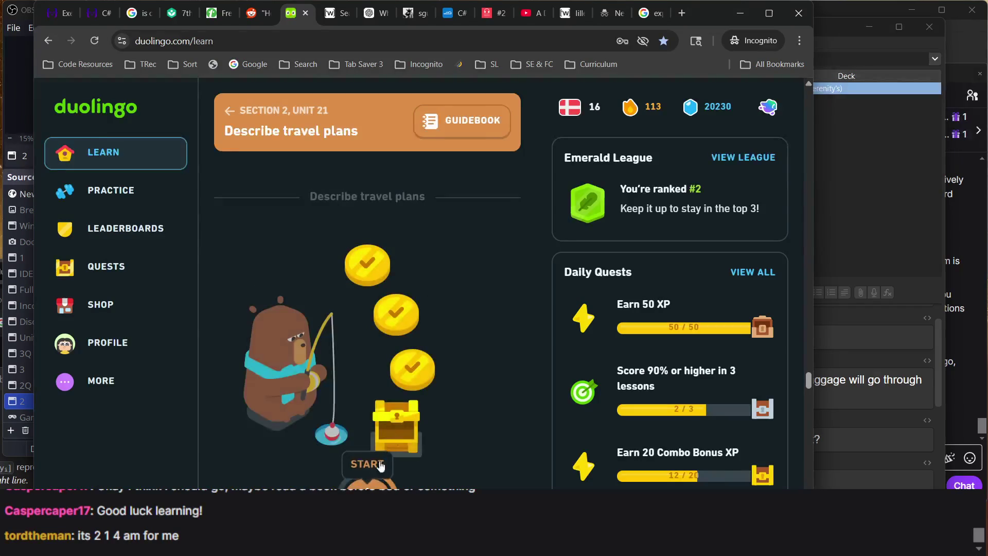
pyautogui.click(368, 471)
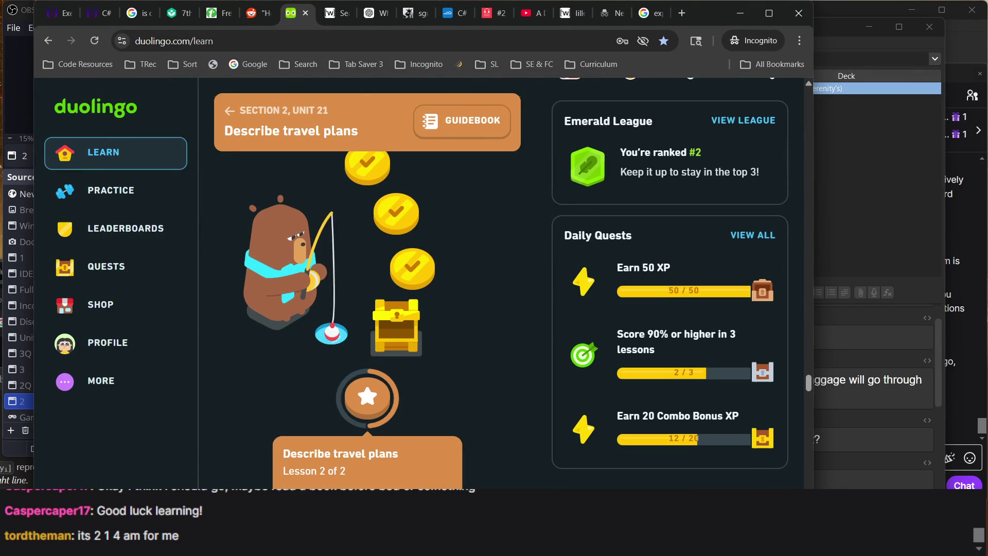
pyautogui.press('Return')
pyautogui.click(373, 254)
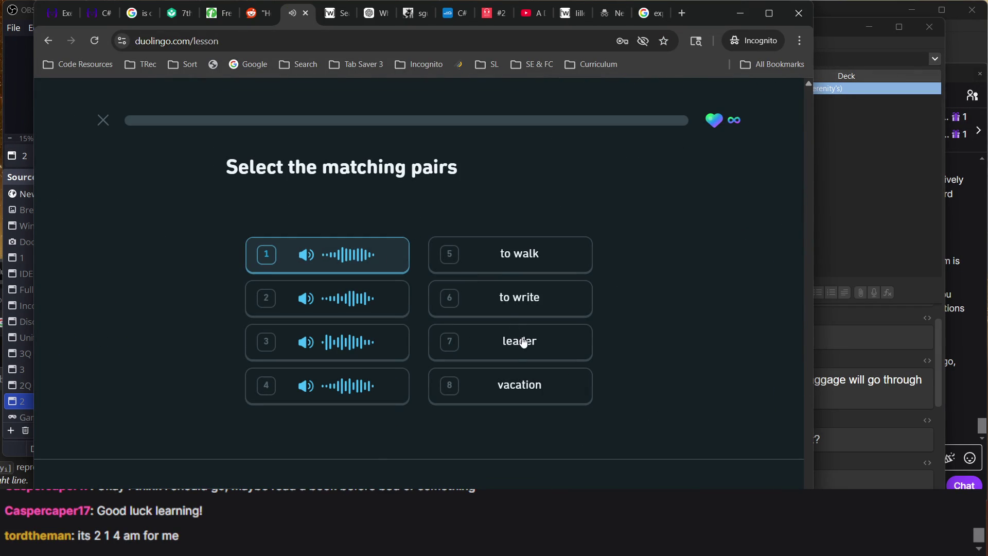
# - Match the four audio cards with 'to walk', 'leader', 'to write' and 'vacation'
pyautogui.click(504, 278)
pyautogui.press('2')
pyautogui.click(497, 344)
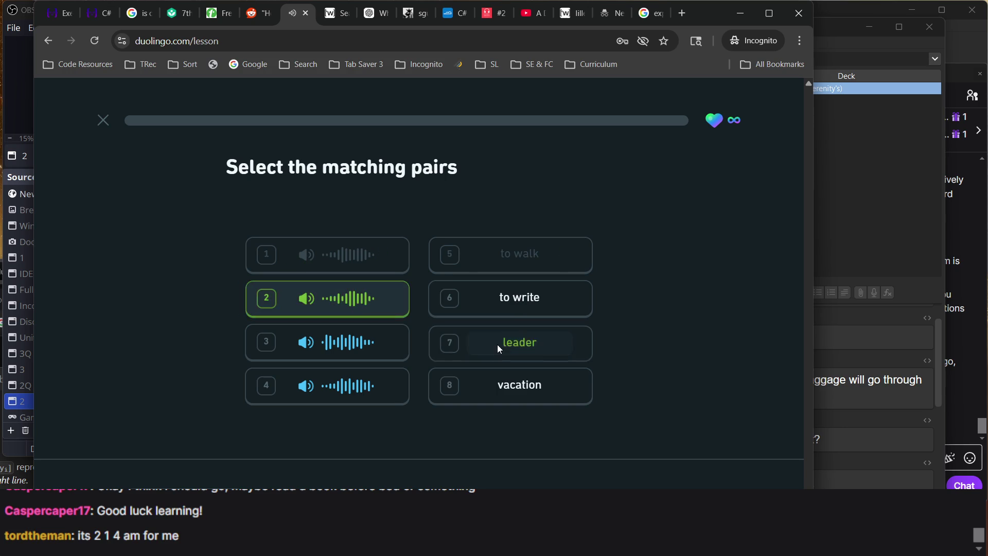
pyautogui.click(397, 352)
pyautogui.click(533, 310)
pyautogui.click(392, 394)
pyautogui.click(519, 392)
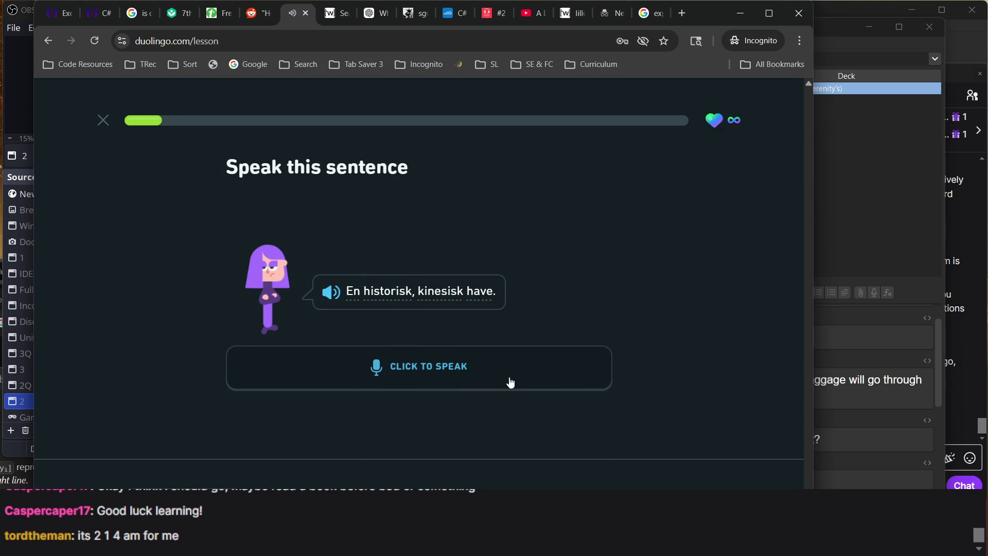
# - Speak the first sentence, fill its blank, then speak the Europa sentence
pyautogui.click(511, 382)
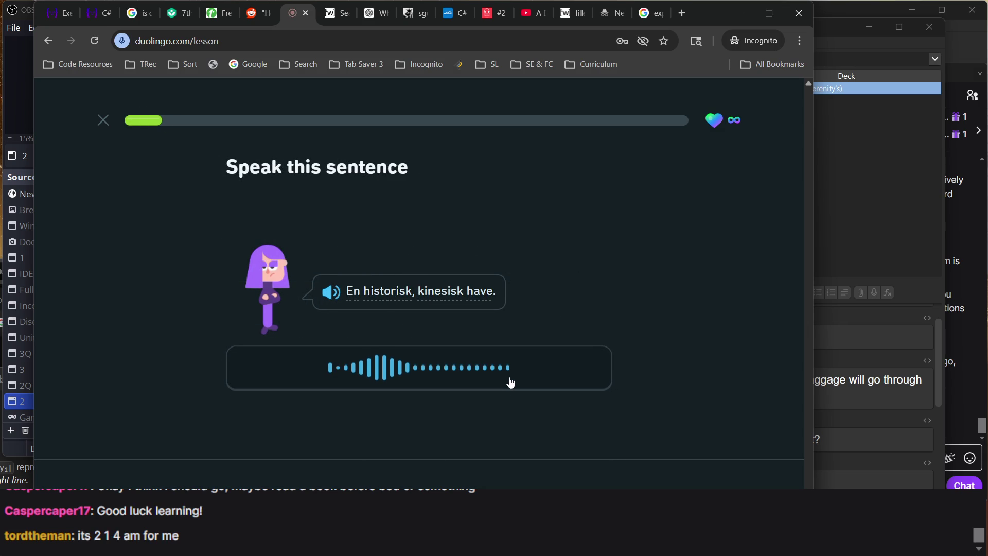
pyautogui.click(685, 471)
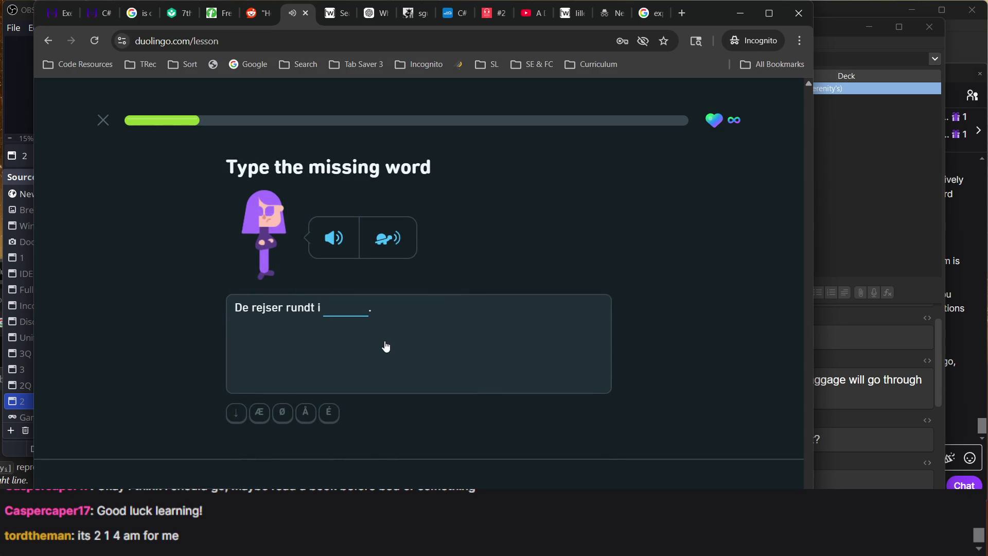
pyautogui.write('lande')
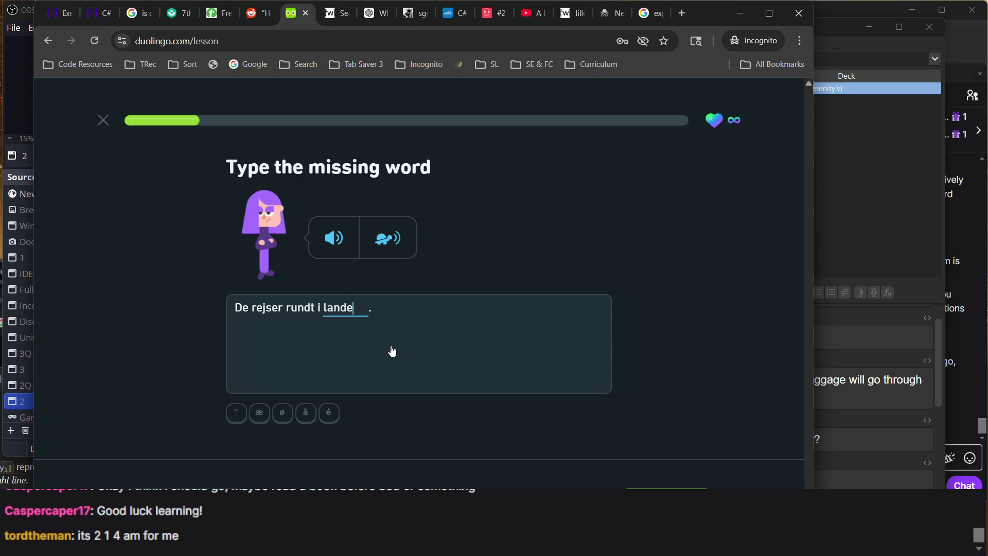
pyautogui.write('t')
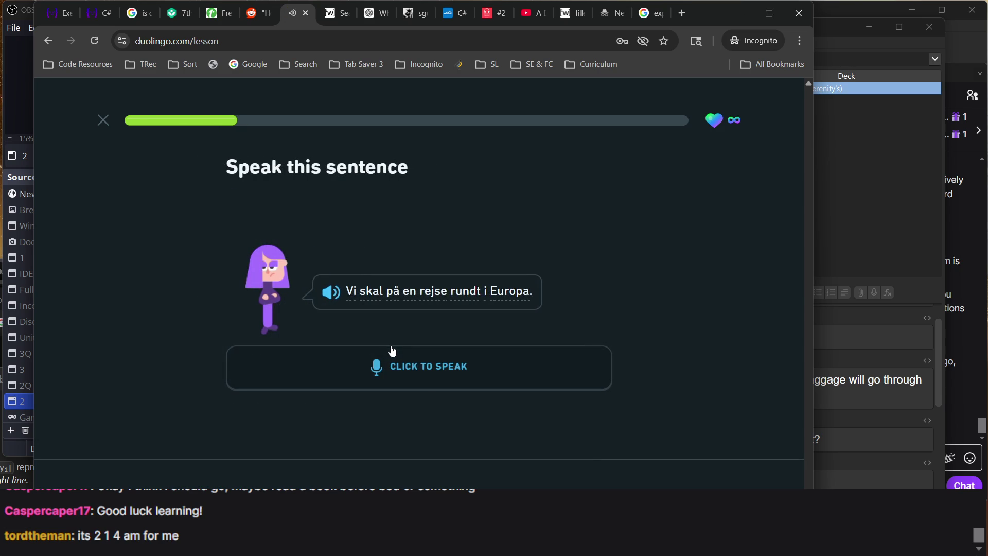
pyautogui.click(448, 375)
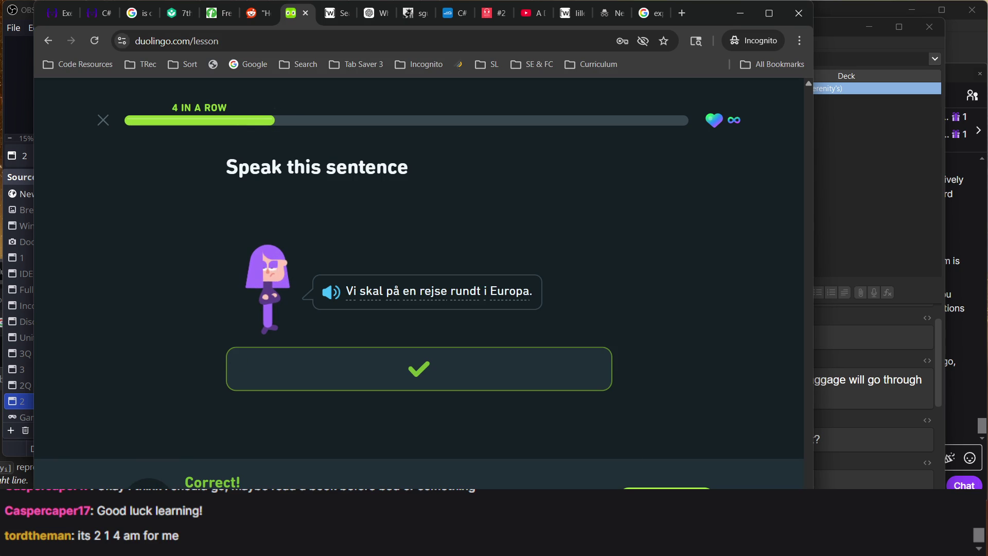
pyautogui.click(680, 494)
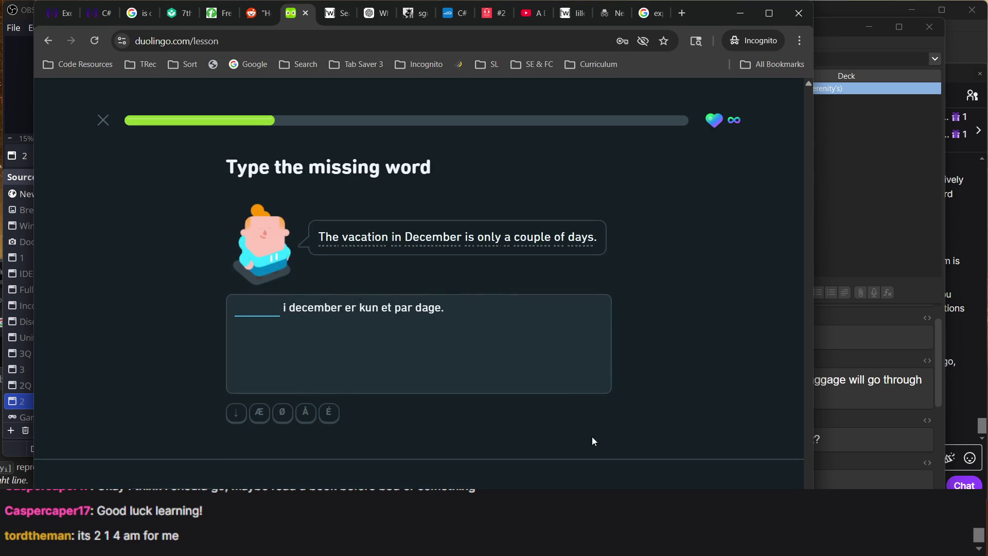
# - Answer 'ferie' for the blank, accepted as a typo at 5 in a row
pyautogui.write('ferie')
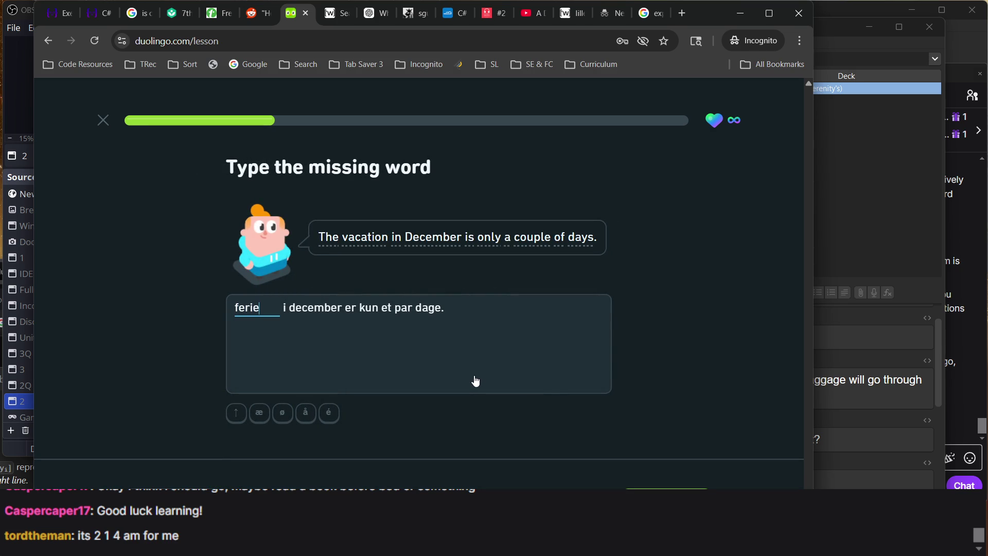
pyautogui.press('Return')
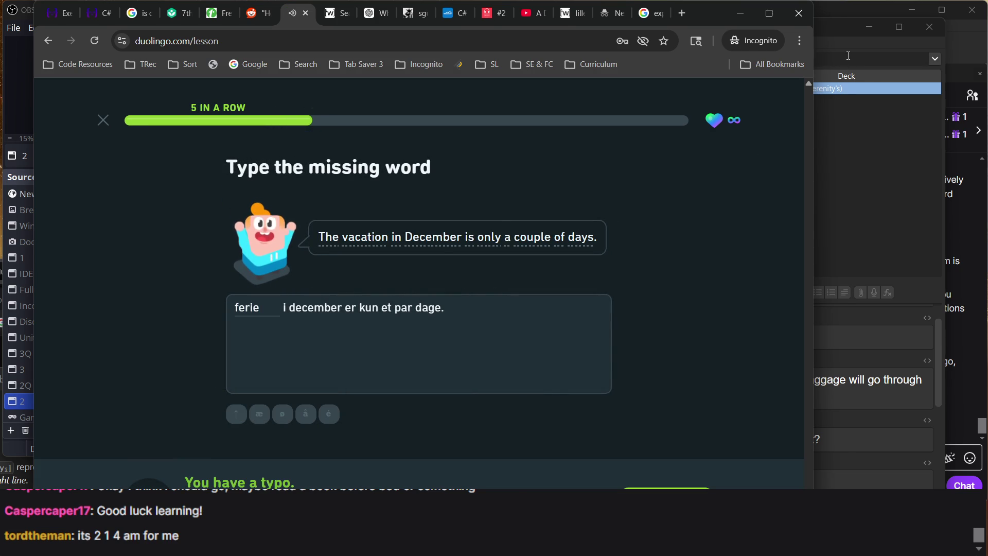
pyautogui.click(849, 56)
# - Look up 'ferie et par' in Anki's note browser, then continue past Duolingo's typo feedback
pyautogui.write('fer')
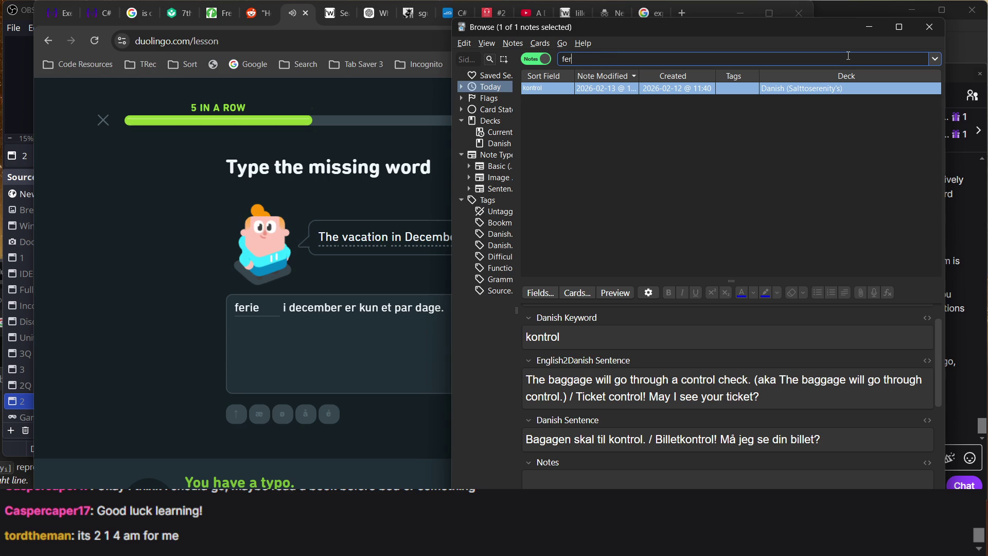
pyautogui.write('ie et par')
pyautogui.press('Return')
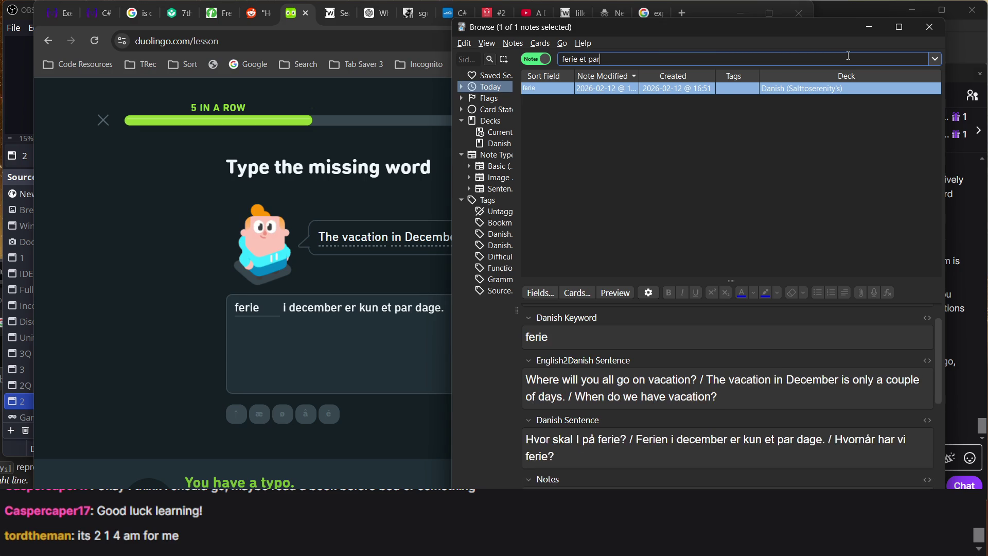
pyautogui.click(326, 309)
pyautogui.press('Return')
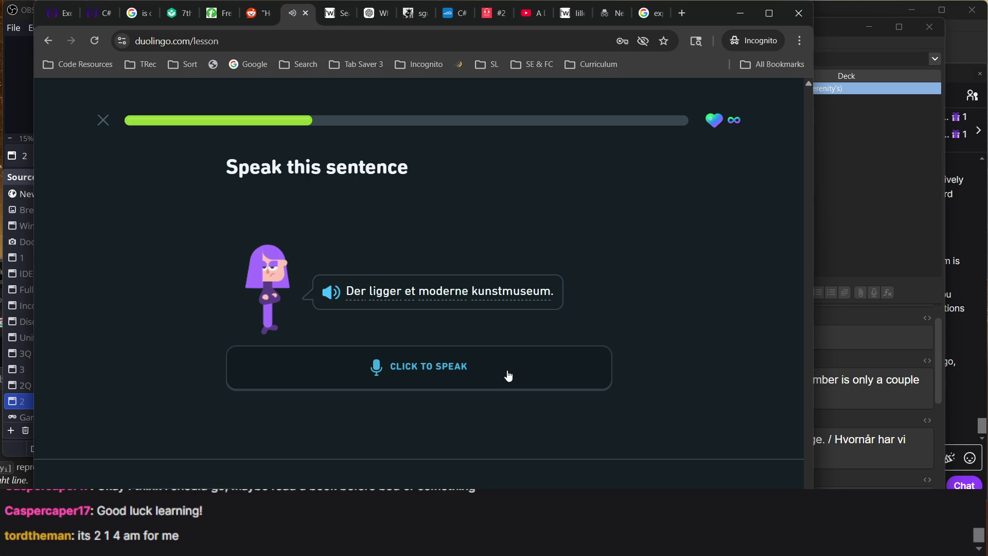
# - Speak the kunstmuseum sentence and answer 'amerika' in 'Vi tager på en rejse til'
pyautogui.click(508, 377)
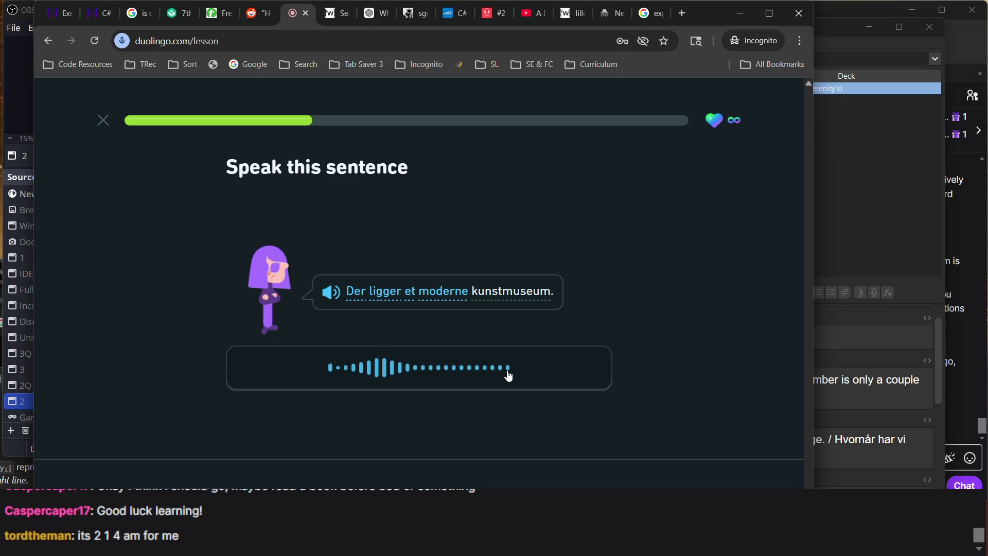
pyautogui.press('Return')
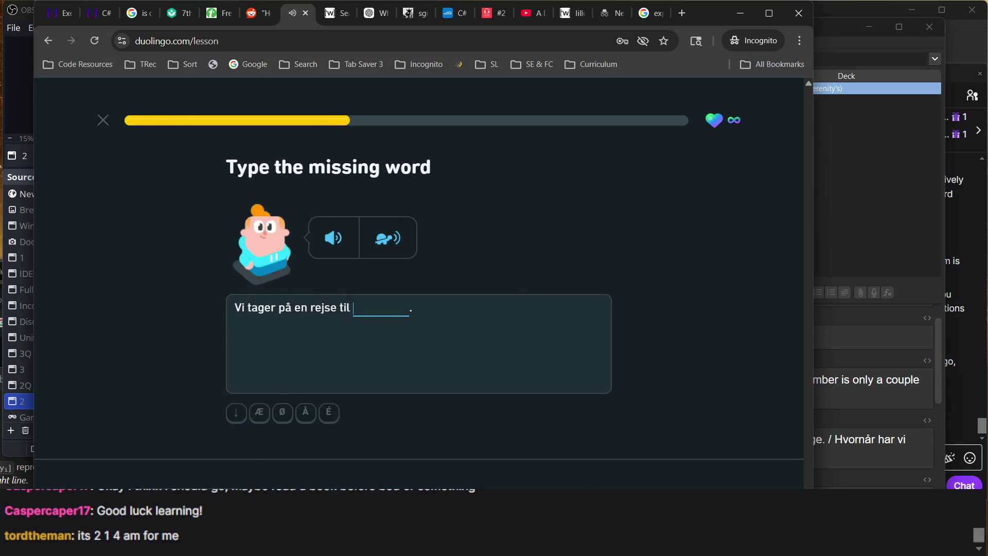
pyautogui.write('amerika')
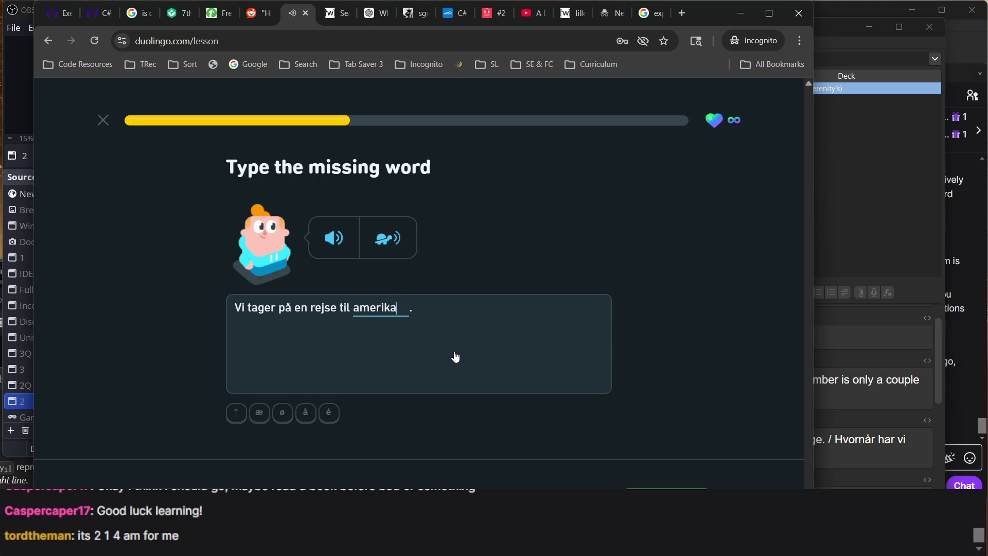
pyautogui.press('Return')
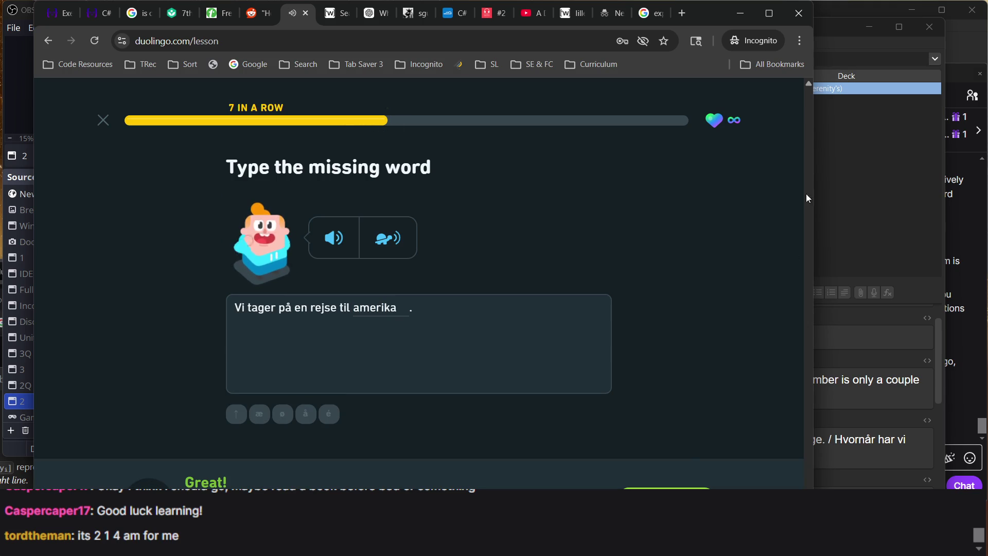
pyautogui.click(838, 174)
pyautogui.click(632, 64)
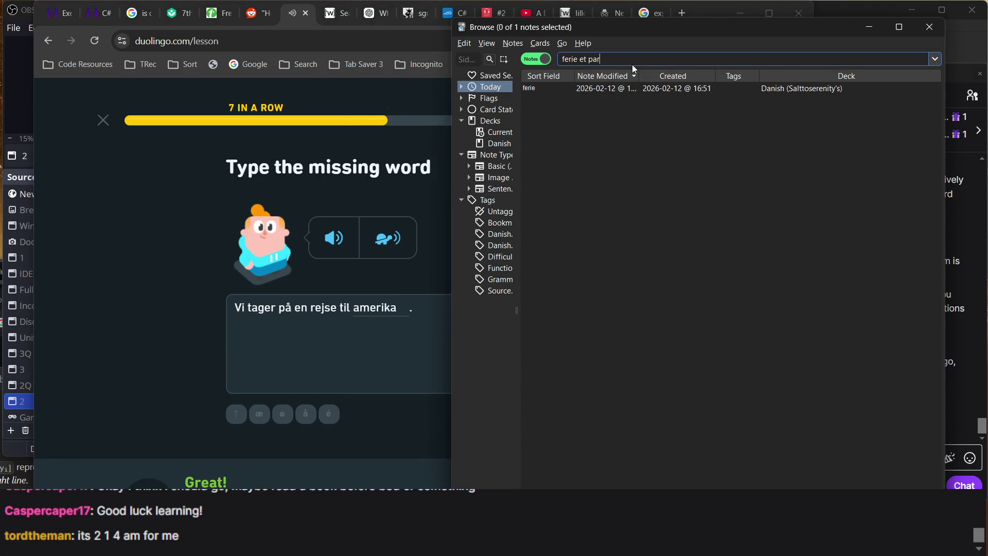
# - Search Anki for 'rejse til amerika', view the second note, then continue the lesson
pyautogui.doubleClick(622, 59)
pyautogui.hotkey('ctrl', 'a')
pyautogui.write('rejse')
pyautogui.press('Return')
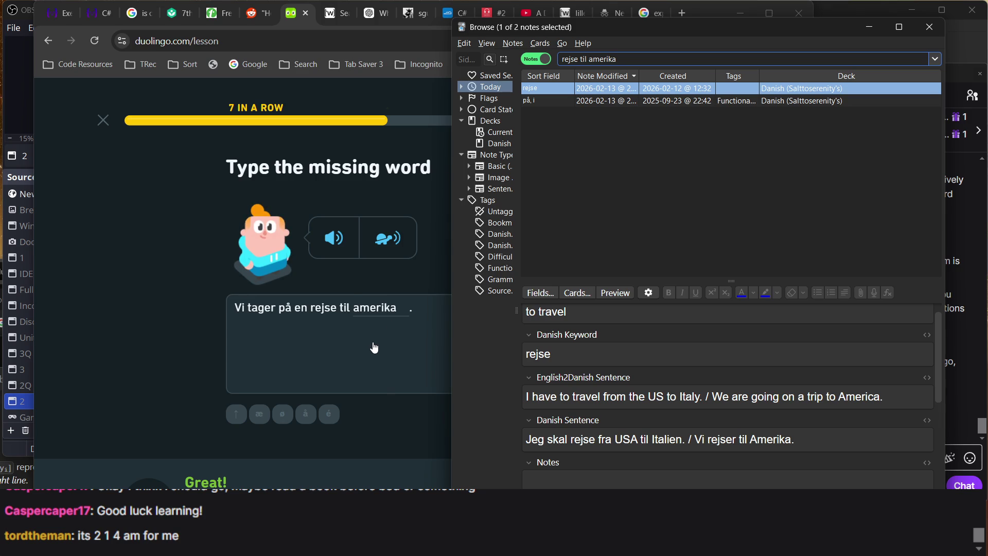
pyautogui.click(560, 101)
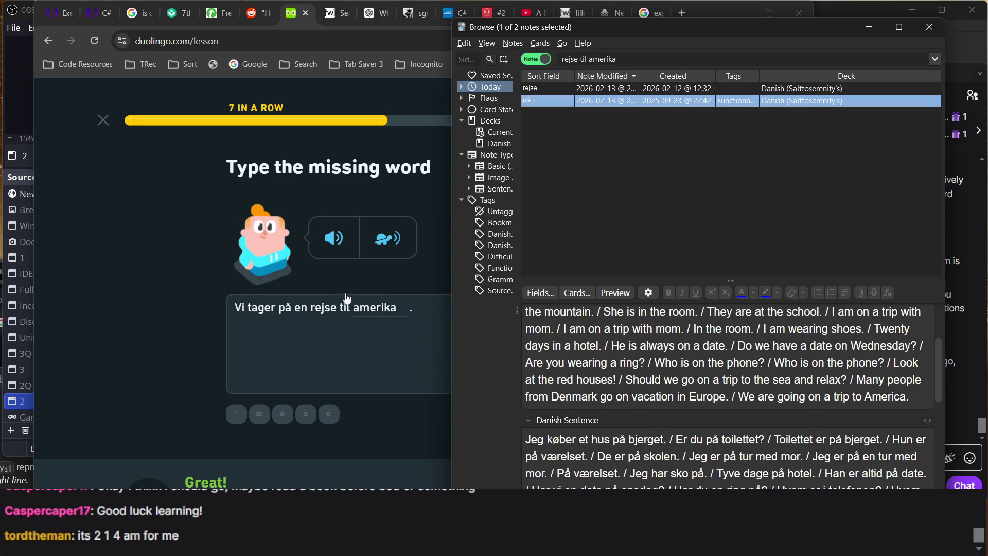
pyautogui.click(322, 296)
pyautogui.press('Return')
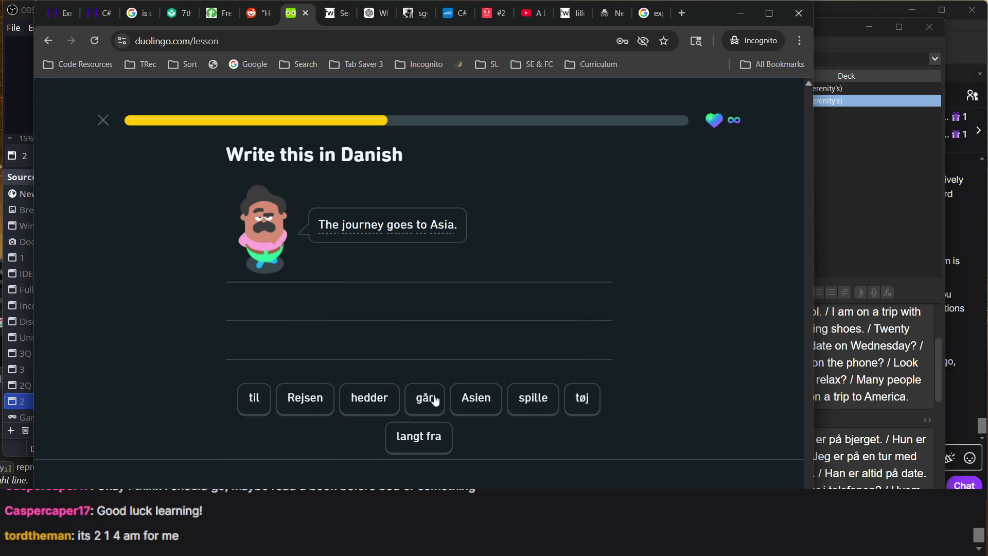
# - Build 'Rejsen går til Asien' from the word tiles and check it
pyautogui.click(315, 399)
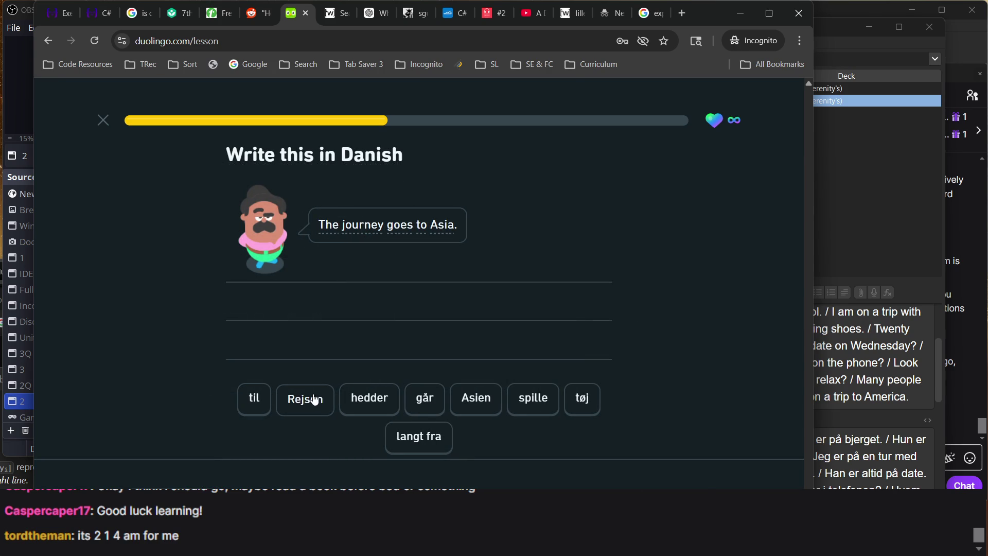
pyautogui.click(435, 407)
pyautogui.click(262, 403)
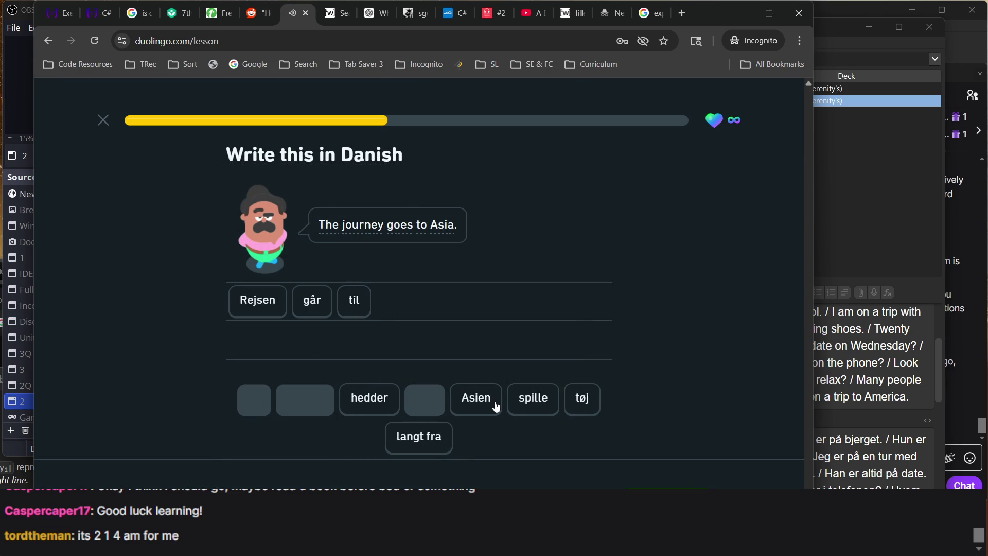
pyautogui.click(497, 407)
pyautogui.press('Return')
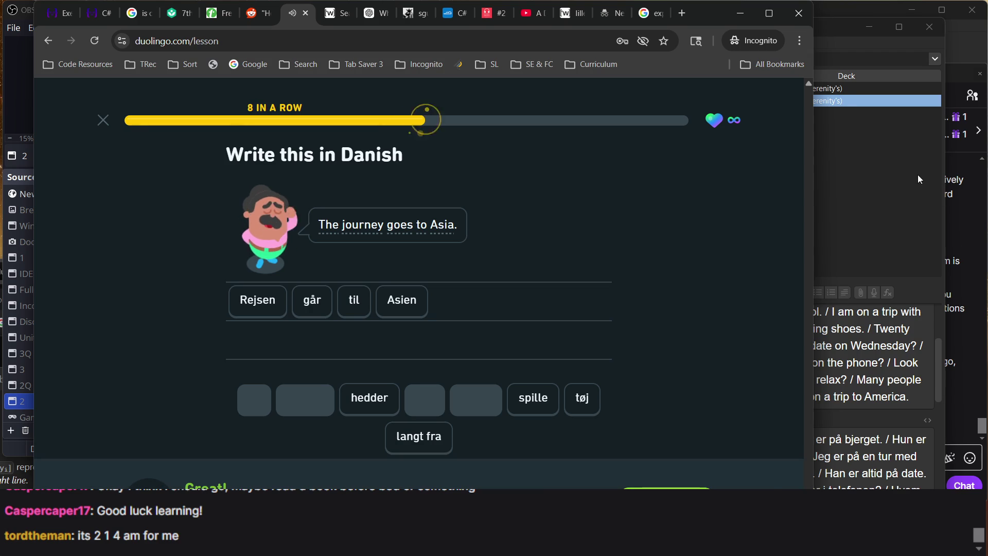
pyautogui.click(903, 170)
pyautogui.click(637, 56)
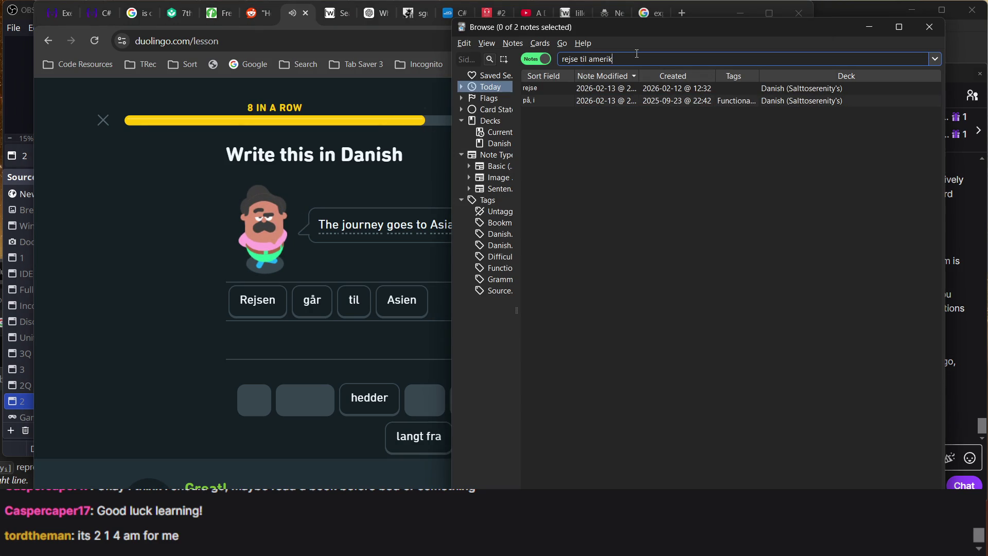
# - Search Anki for 'rejsen asien', then continue to the next Duolingo exercise
pyautogui.write('asien')
pyautogui.press('Return')
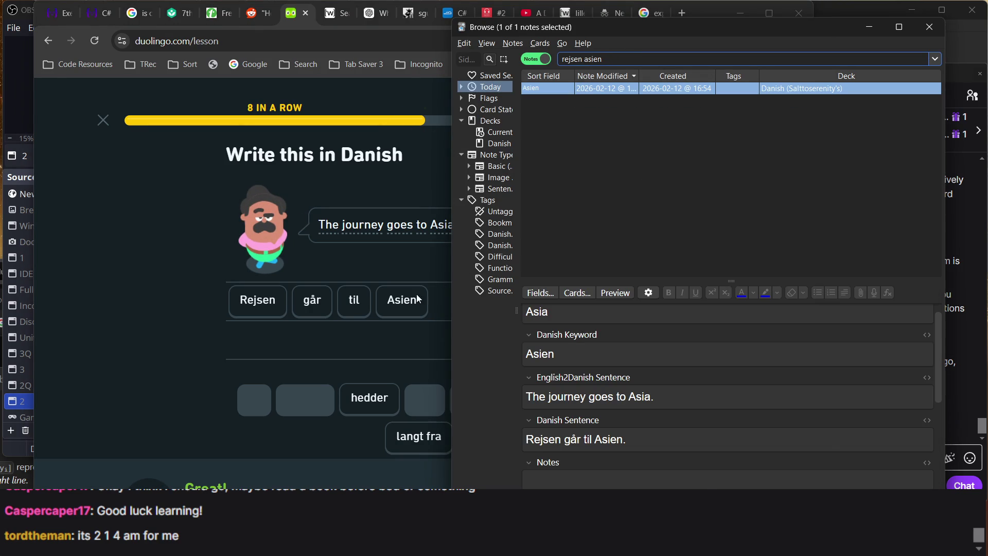
pyautogui.click(374, 287)
pyautogui.press('Return')
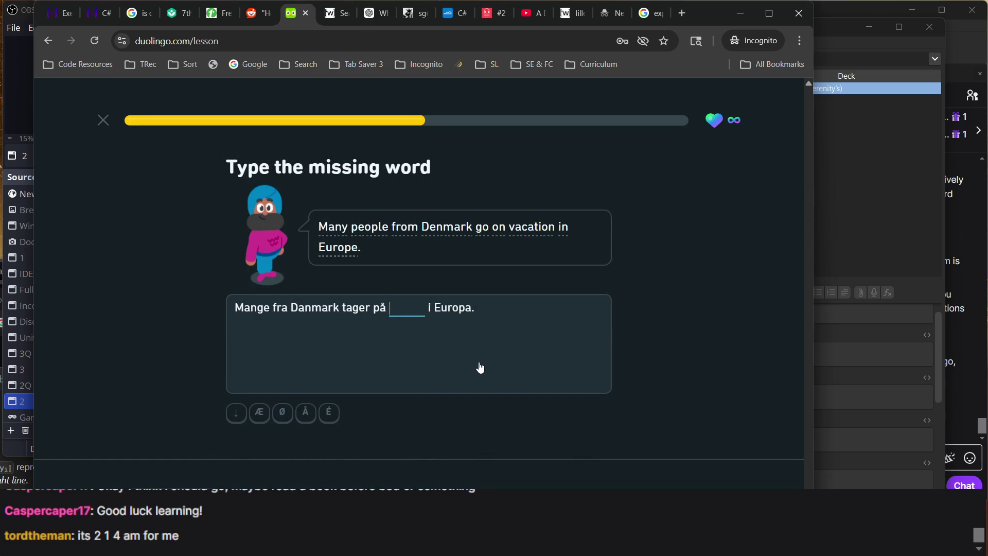
# - Answer 'ferie' and 'museet' in the fill-in-the-blank exercises
pyautogui.write('fe')
pyautogui.press('Return')
pyautogui.press('Return')
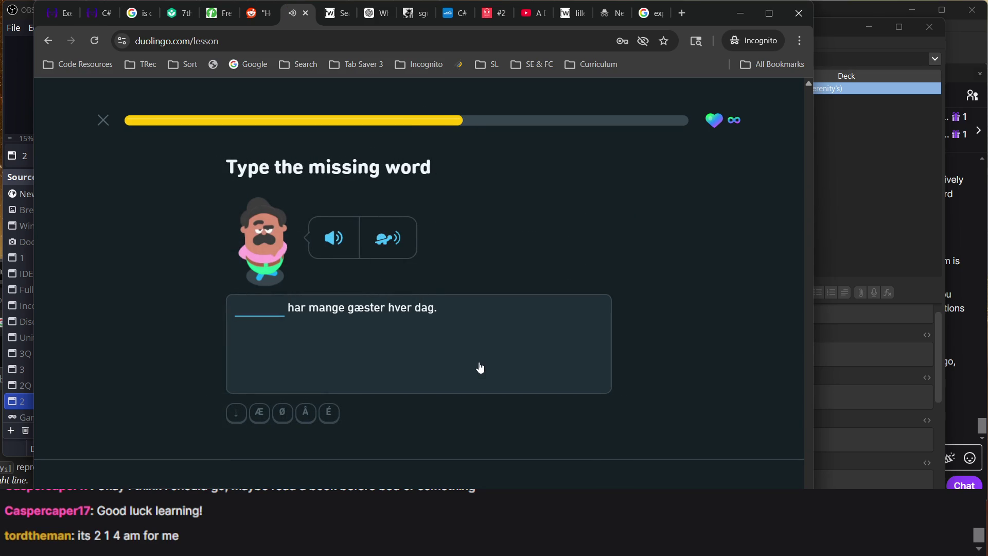
pyautogui.write('musem')
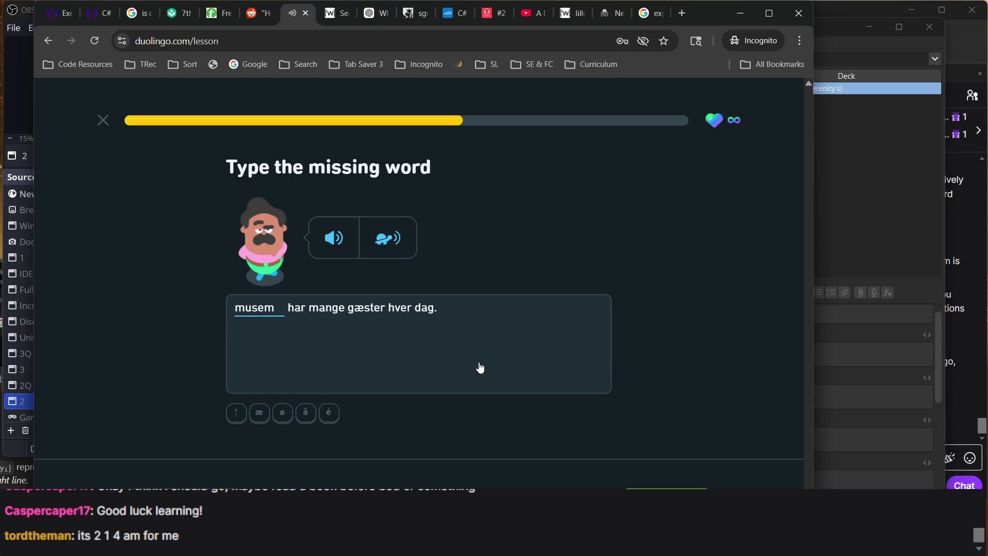
pyautogui.write('et')
pyautogui.press('Return')
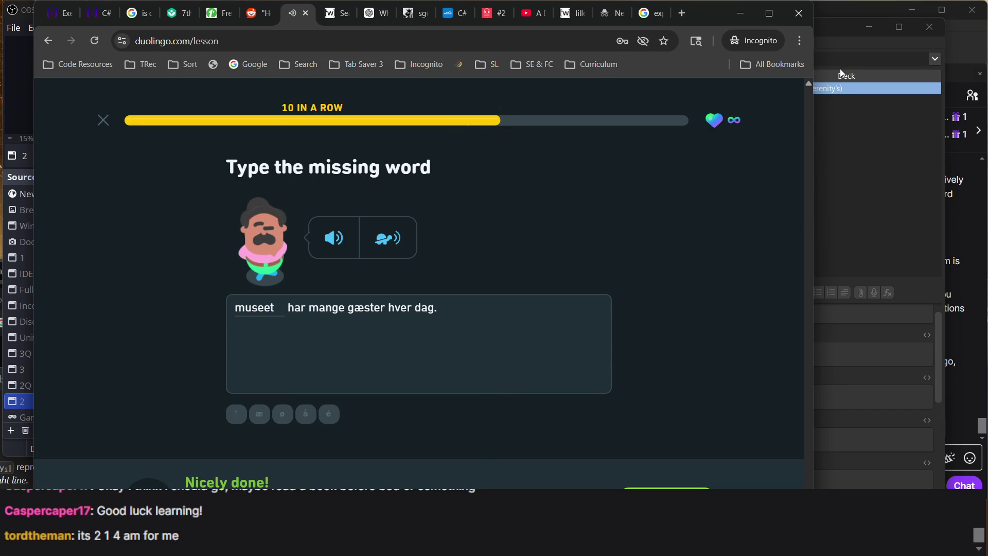
# - Search Anki for 'museet gæst', then continue the Duolingo lesson
pyautogui.click(837, 71)
pyautogui.doubleClick(825, 63)
pyautogui.hotkey('ctrl', 'a')
pyautogui.write('museet gæst')
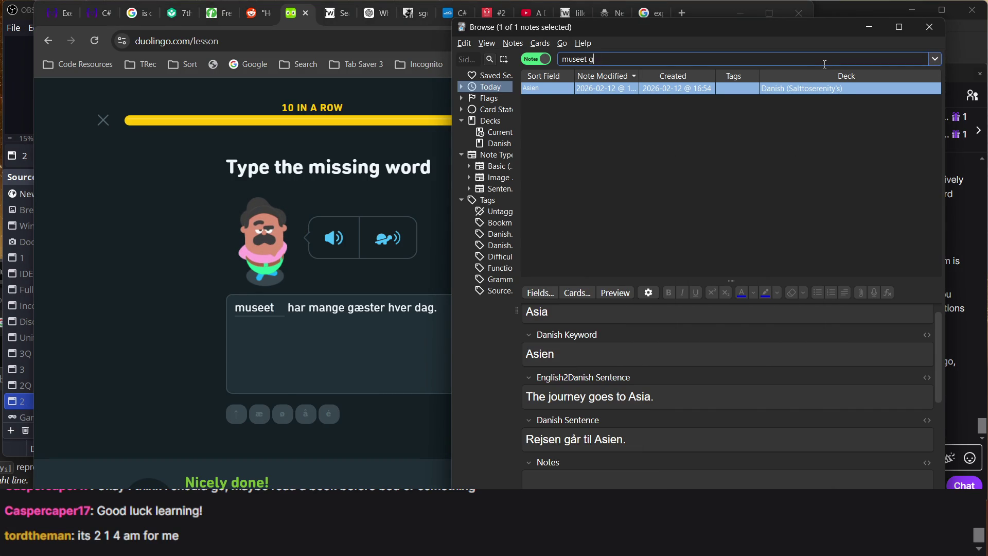
pyautogui.press('Return')
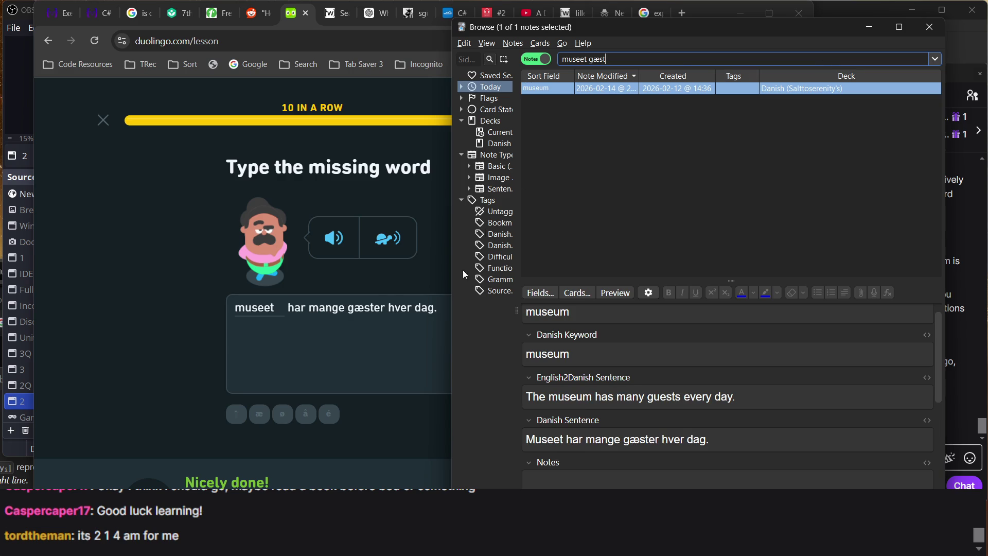
pyautogui.click(431, 410)
pyautogui.press('Return')
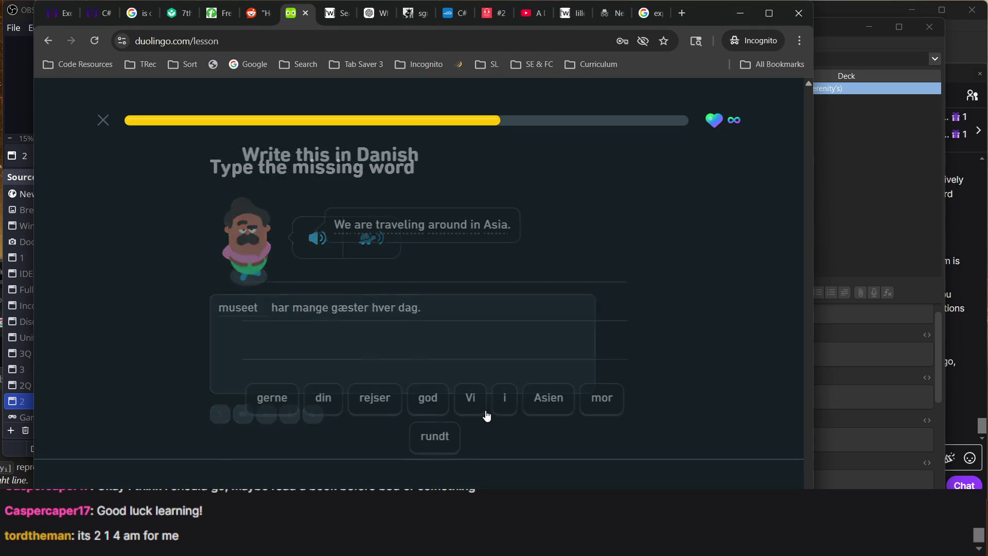
# - Write 'Vi rejser rundt i Asien', then look up 'rundt asien' in Anki and continue
pyautogui.write('vi')
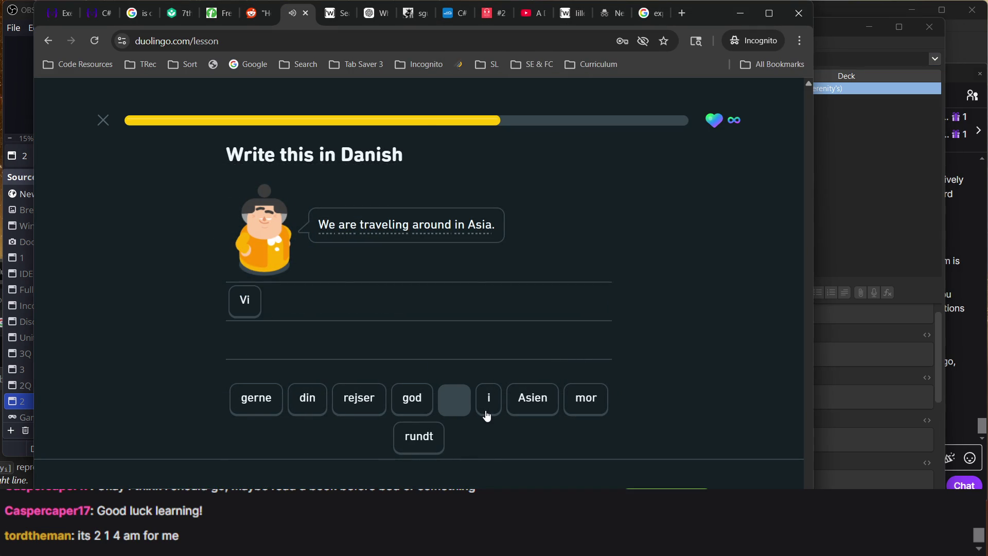
pyautogui.write(' rejser rundt')
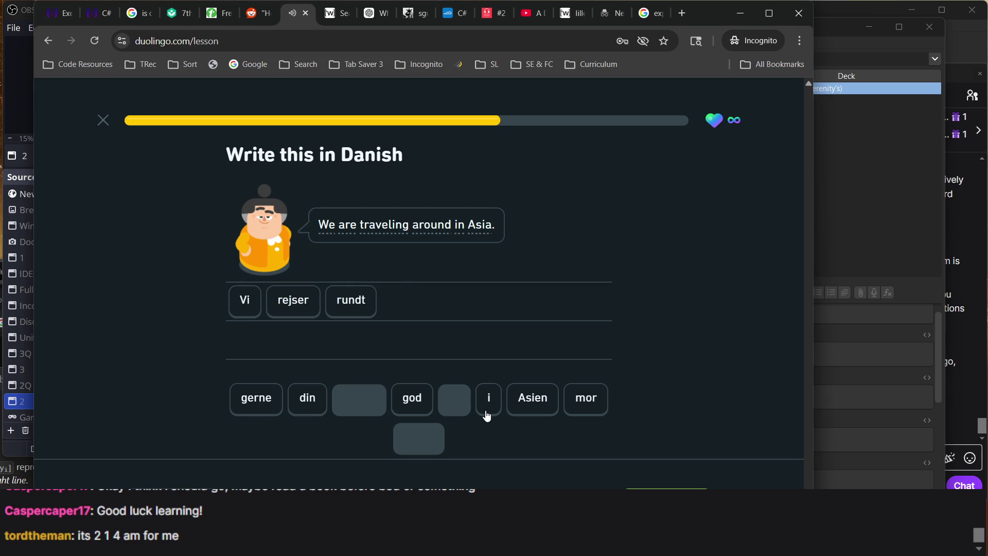
pyautogui.write('i asien')
pyautogui.press('Return')
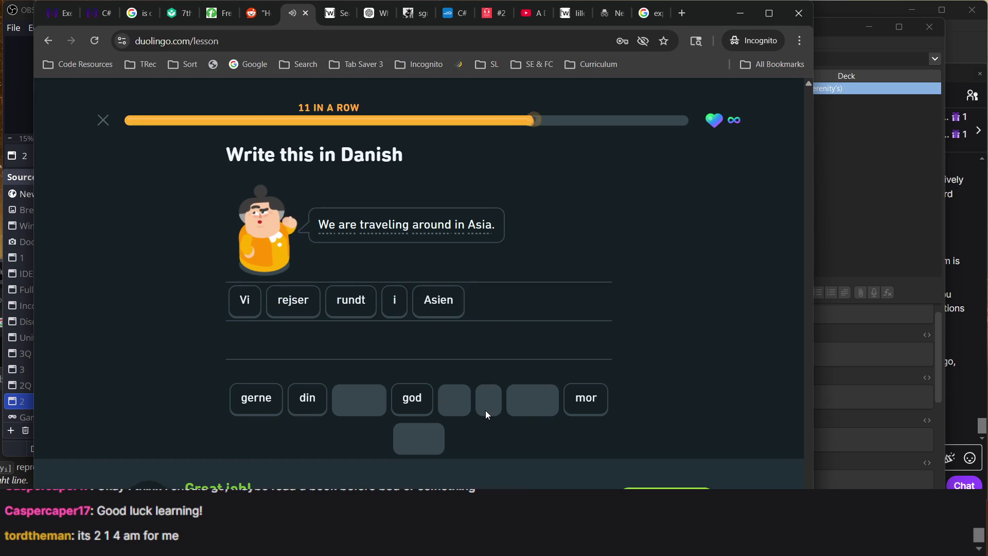
pyautogui.click(863, 64)
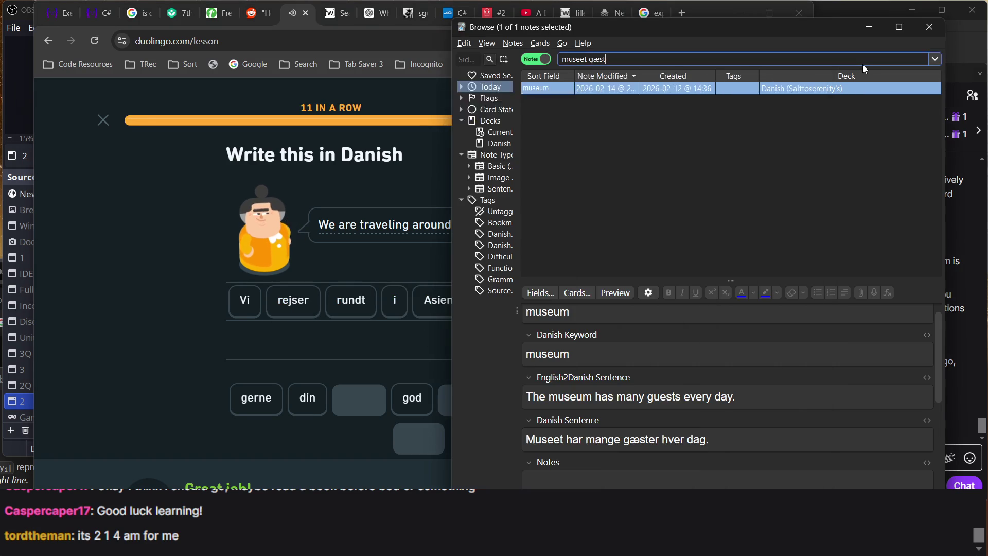
pyautogui.press('BackSpace')
pyautogui.press('BackSpace')
pyautogui.press('BackSpace')
pyautogui.write('r')
pyautogui.hotkey('ctrl', 'a')
pyautogui.write('r')
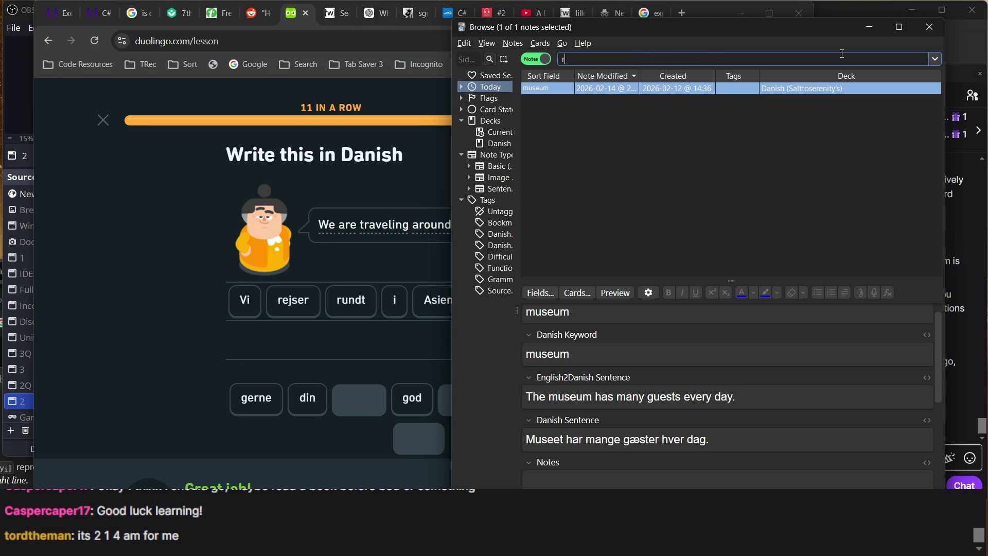
pyautogui.write('undt asien')
pyautogui.press('Return')
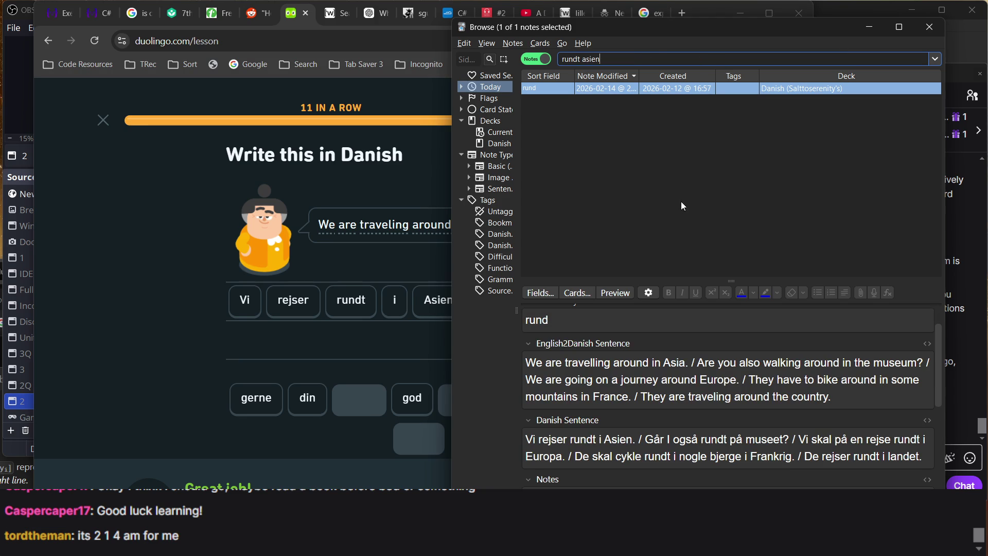
pyautogui.click(366, 334)
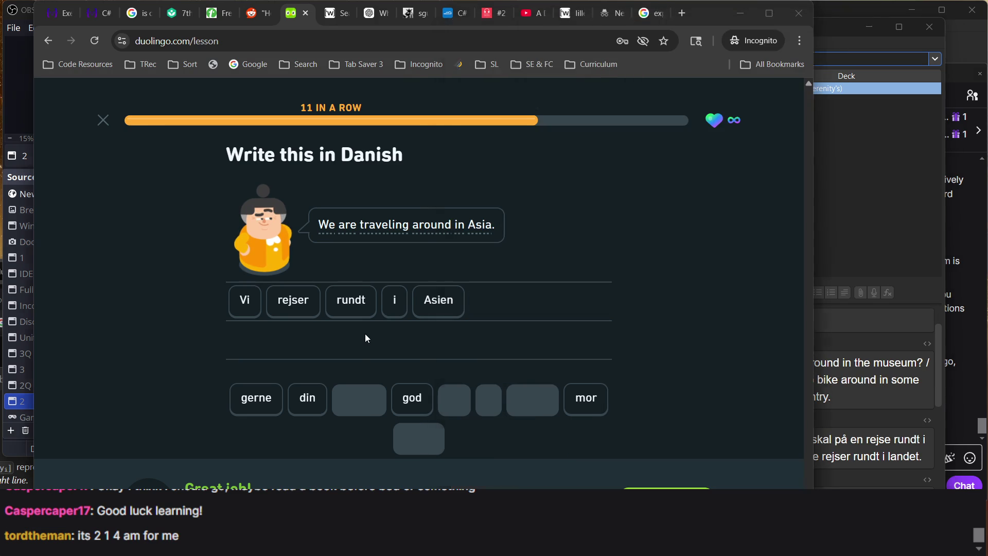
pyautogui.press('Return')
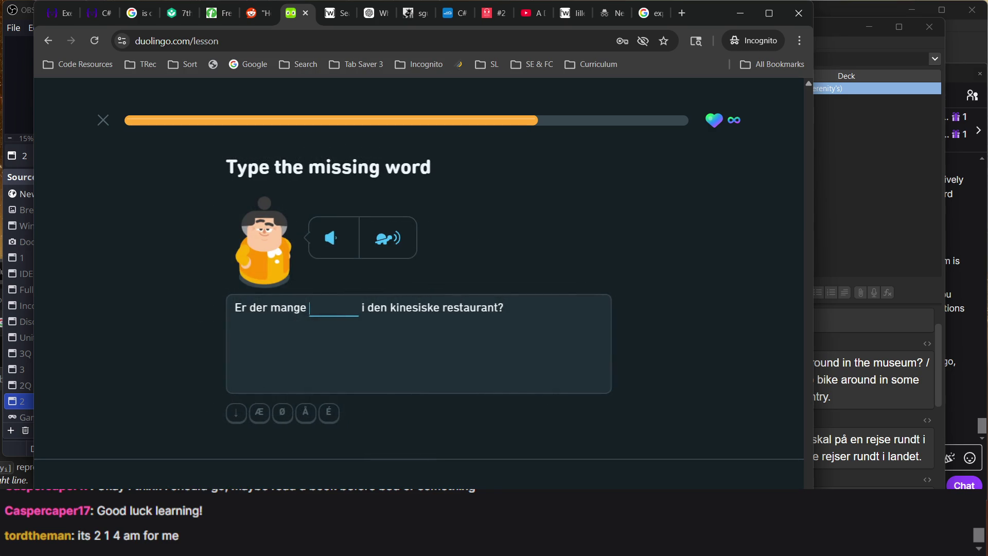
# - Answer 'gæster', 'asien' and 'bjerge' in the successive blank exercises
pyautogui.write('gæster')
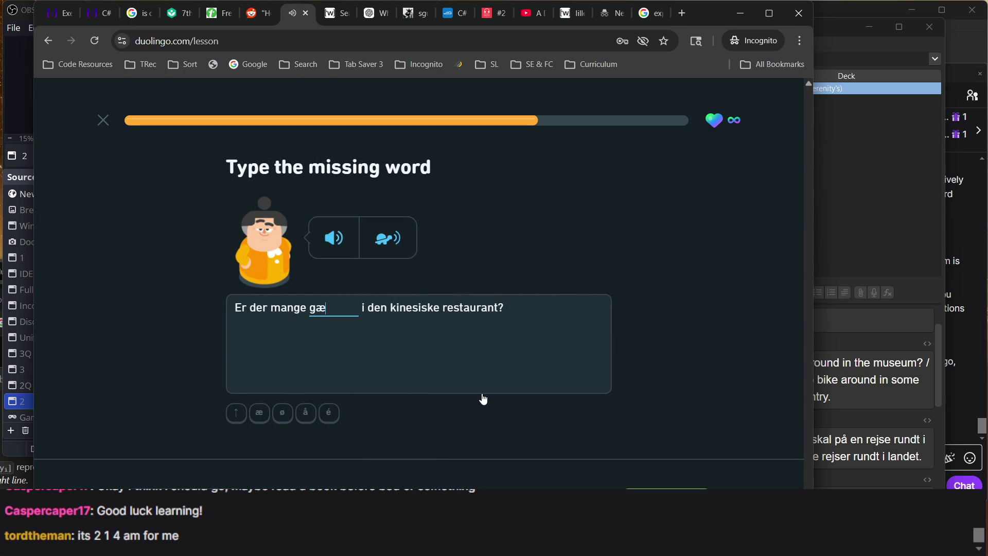
pyautogui.press('Return')
pyautogui.press('Return')
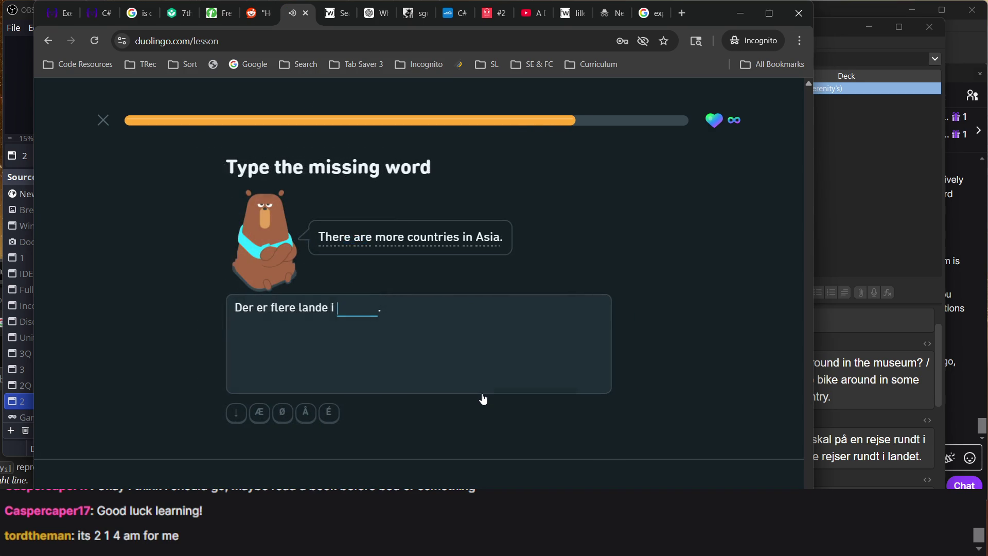
pyautogui.write('asien')
pyautogui.press('Return')
pyautogui.press('Return')
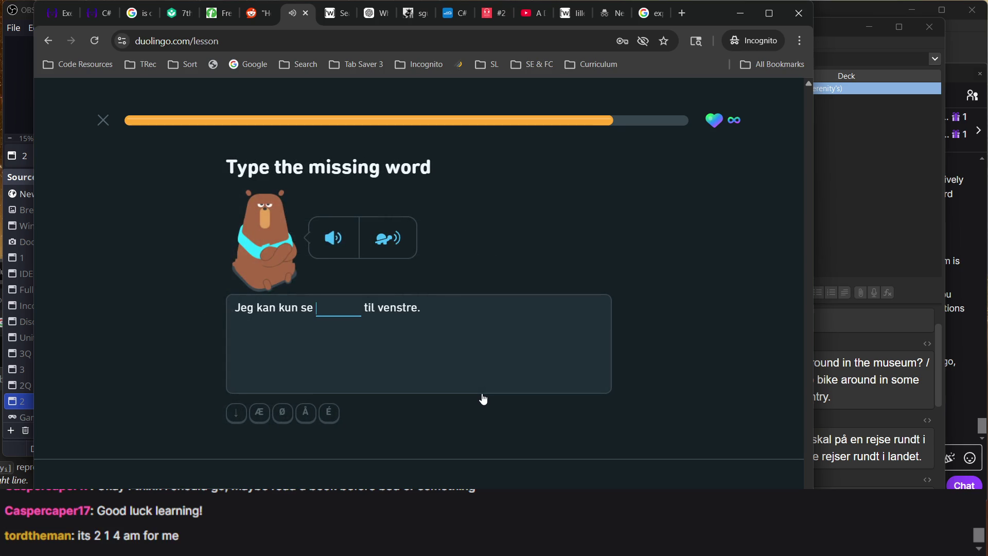
pyautogui.write('bjerge')
pyautogui.press('Return')
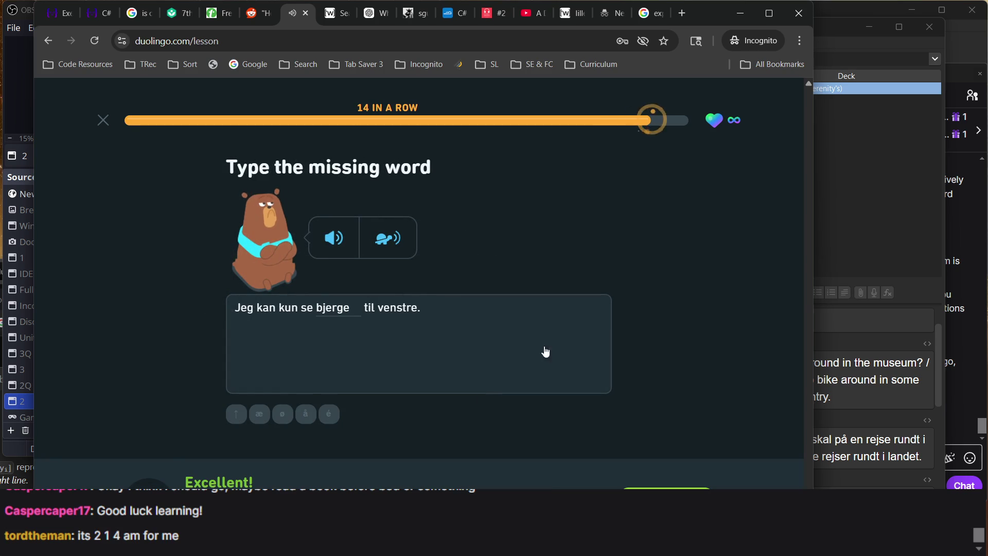
# - Search Anki for 'kun bjerge venstre', then continue the Duolingo lesson
pyautogui.click(863, 270)
pyautogui.tripleClick(581, 60)
pyautogui.write('kun bjerge vens')
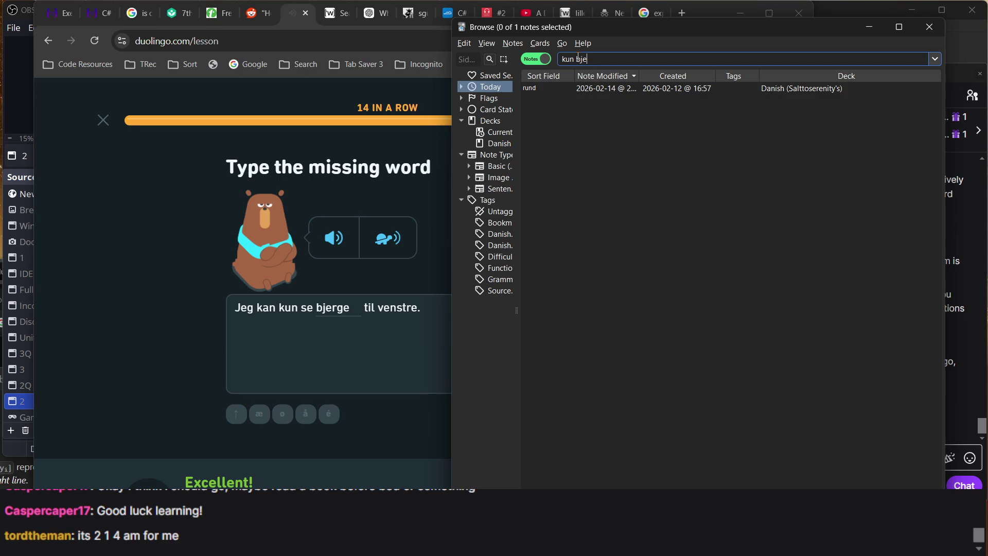
pyautogui.write('tre')
pyautogui.press('Return')
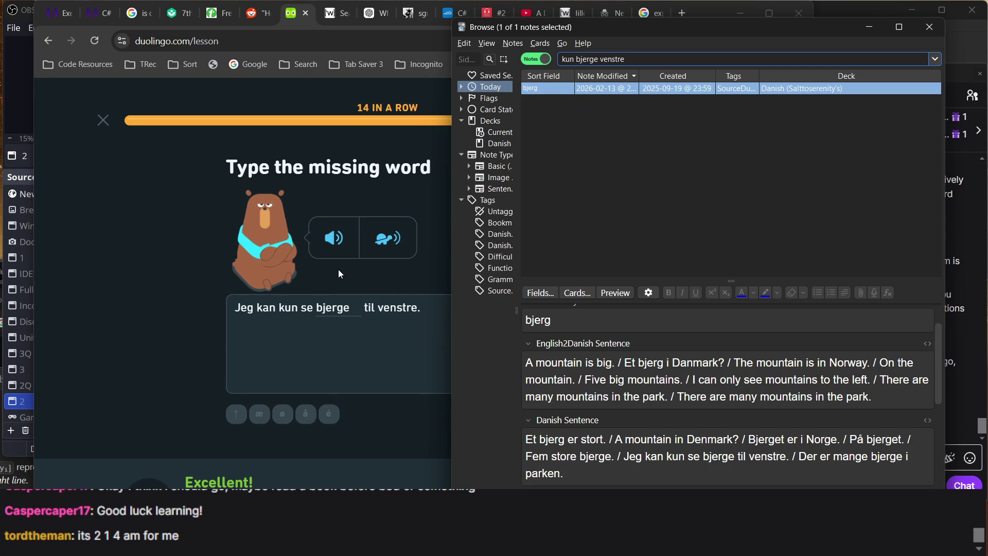
pyautogui.click(370, 312)
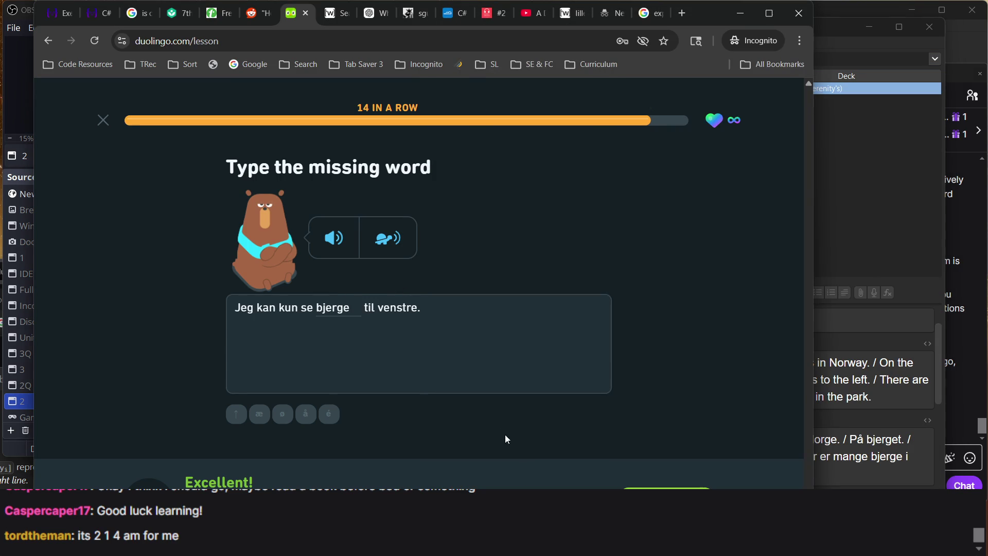
pyautogui.press('Return')
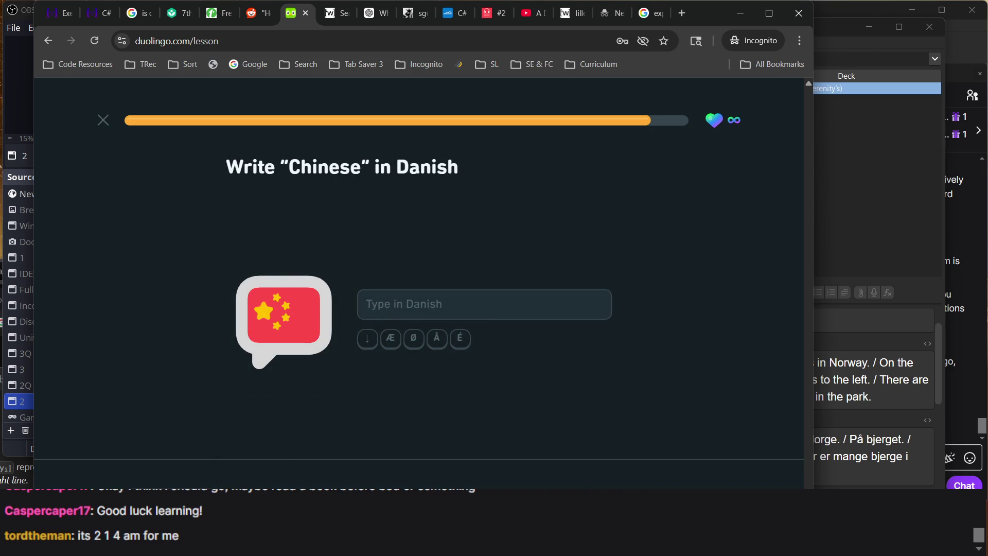
# - Answer 'kinesisk' for 'Chinese', completing a perfect lesson with 10 XP
pyautogui.write('kin')
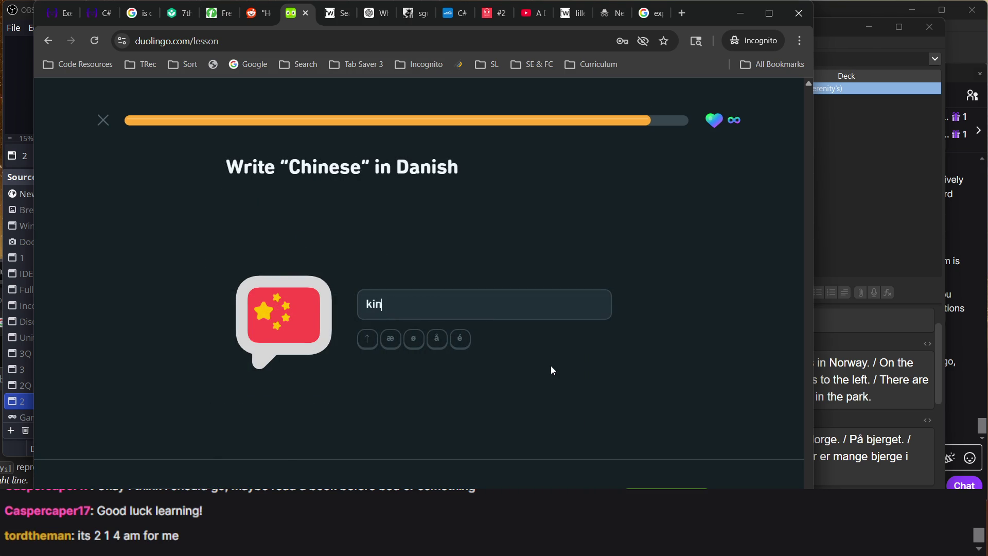
pyautogui.write('a')
pyautogui.press('BackSpace')
pyautogui.write('esisk')
pyautogui.press('Return')
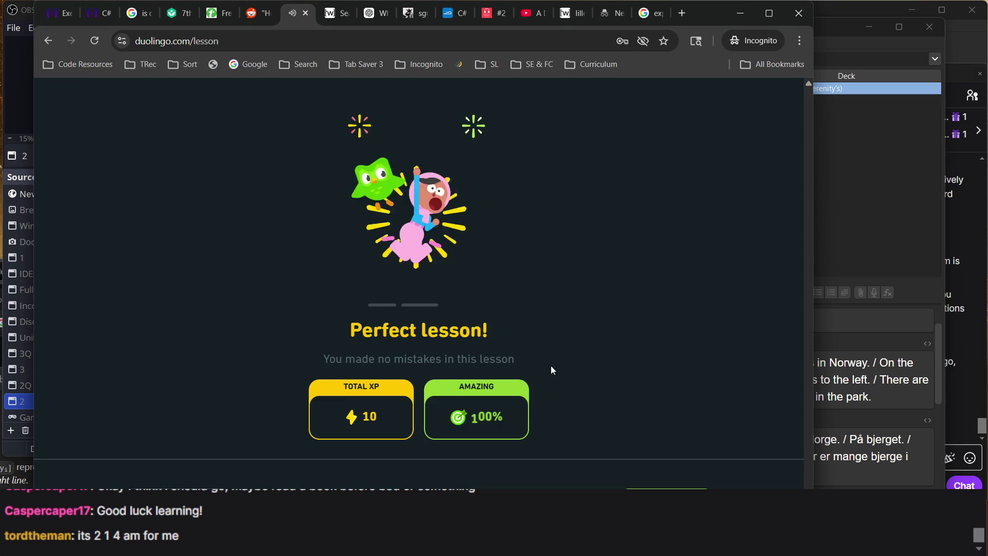
# - Dismiss the results, Danish Score, daily quests, gem and Legendary screens to return to Unit 21
pyautogui.press('Return')
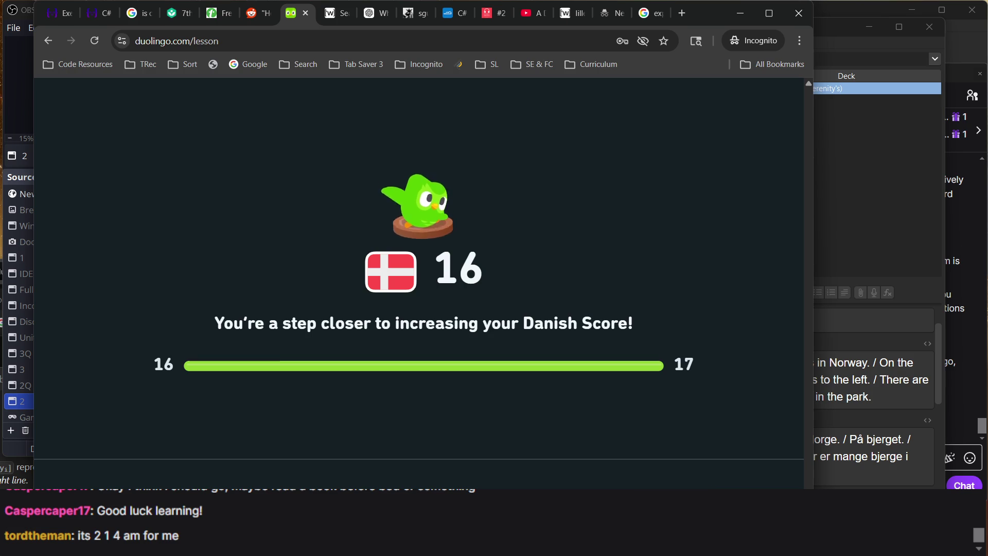
pyautogui.press('Return')
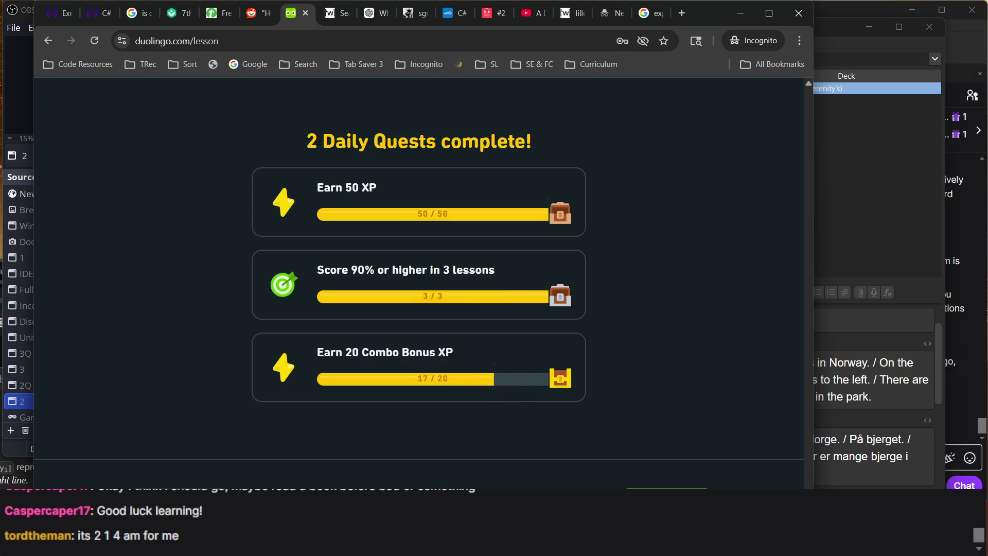
pyautogui.press('Return')
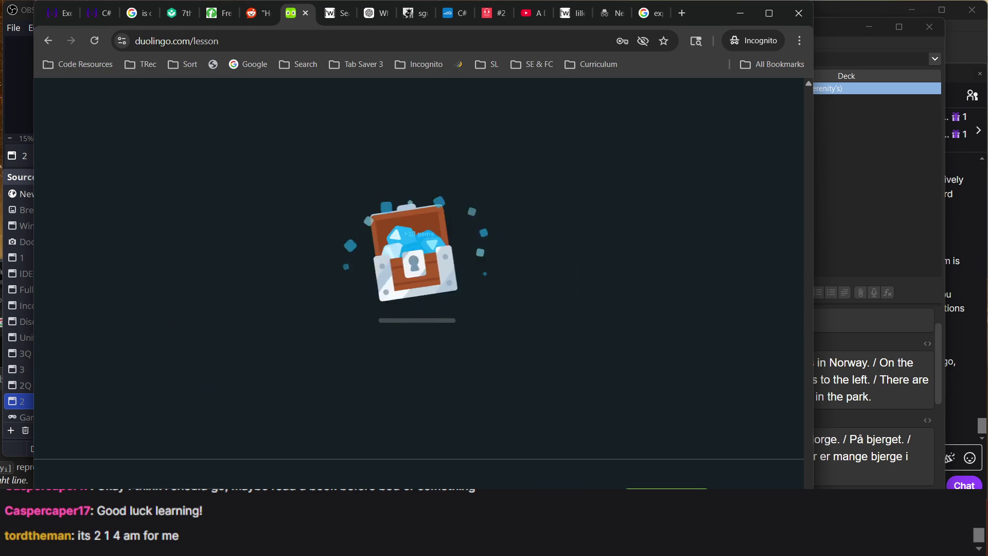
pyautogui.press('Return')
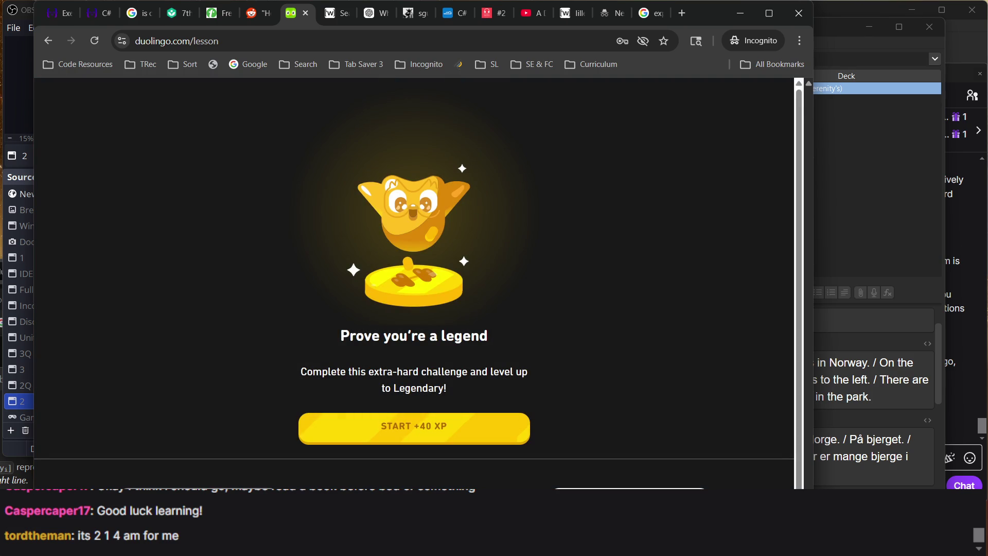
pyautogui.press('Return')
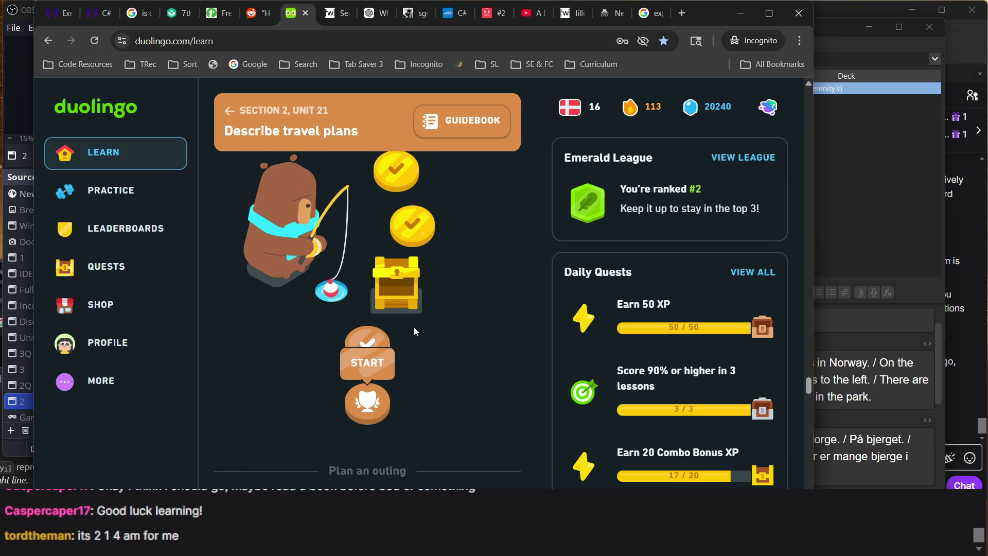
# - Open and dismiss the current lesson's options, then scroll down the Unit 21 course path
pyautogui.click(375, 344)
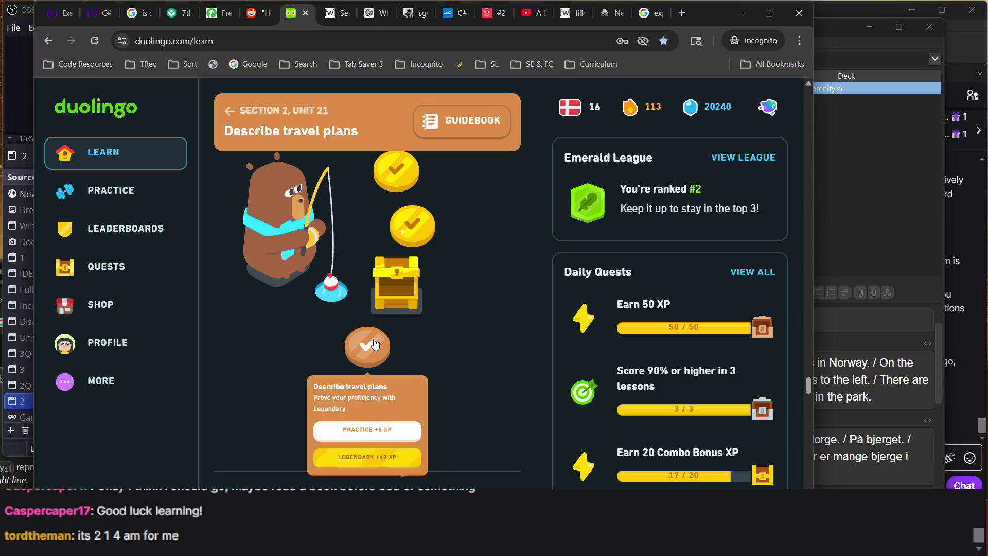
pyautogui.click(421, 346)
pyautogui.scroll(-15, 421, 347)
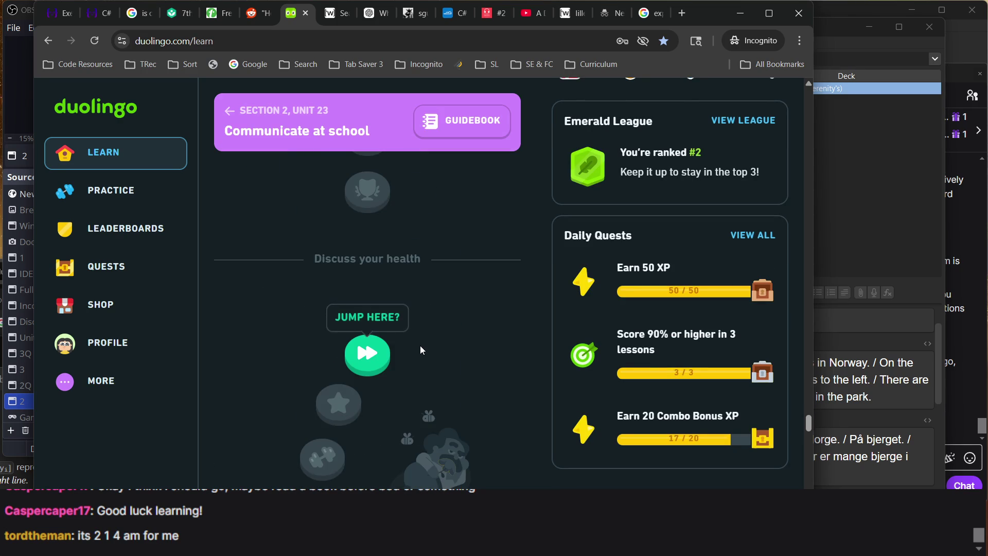
pyautogui.scroll(-10, 420, 350)
pyautogui.scroll(-10, 420, 351)
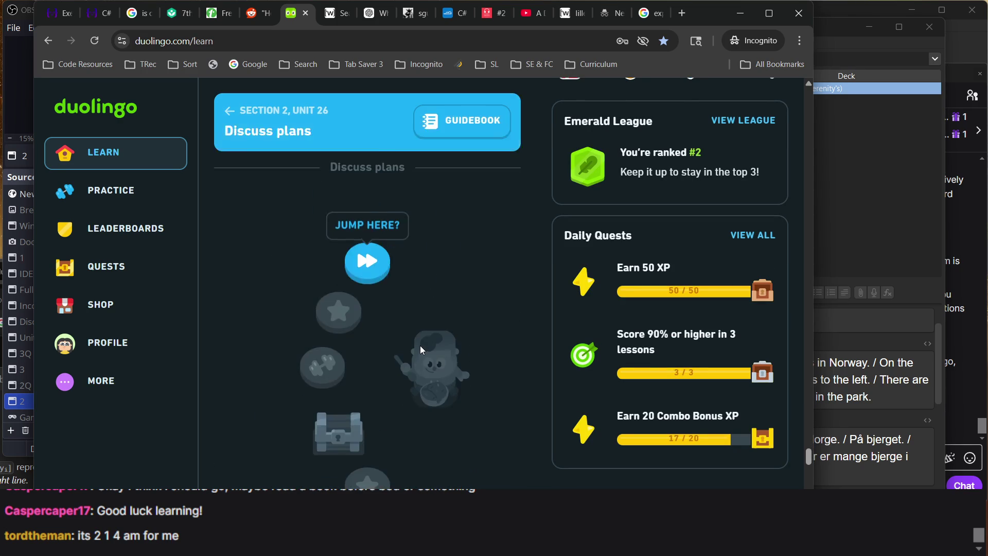
# - Look along the path toward locked Unit 22, then switch to the '#2 Københavns historie' podcast tab
pyautogui.scroll(10, 420, 350)
pyautogui.scroll(15, 420, 349)
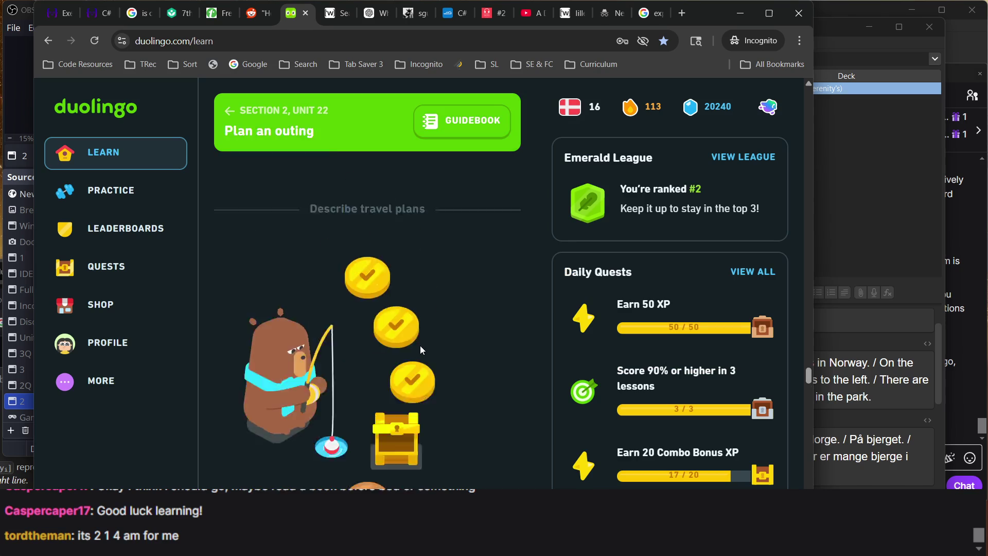
pyautogui.scroll(-3, 420, 349)
pyautogui.scroll(-1, 421, 350)
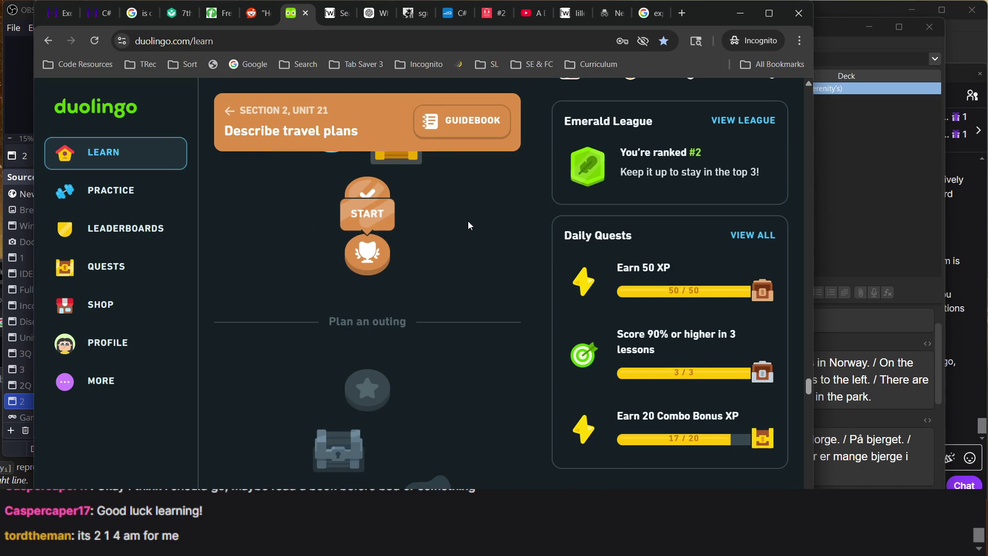
pyautogui.click(490, 13)
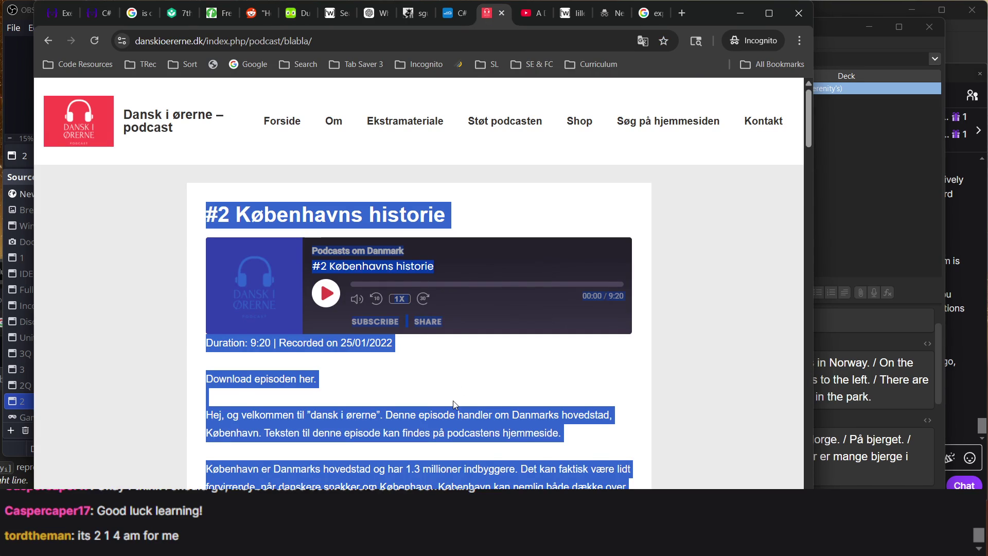
# - Clear the page highlight, skim the transcript, and start the 9:20 episode playing
pyautogui.click(453, 401)
pyautogui.scroll(-15, 455, 404)
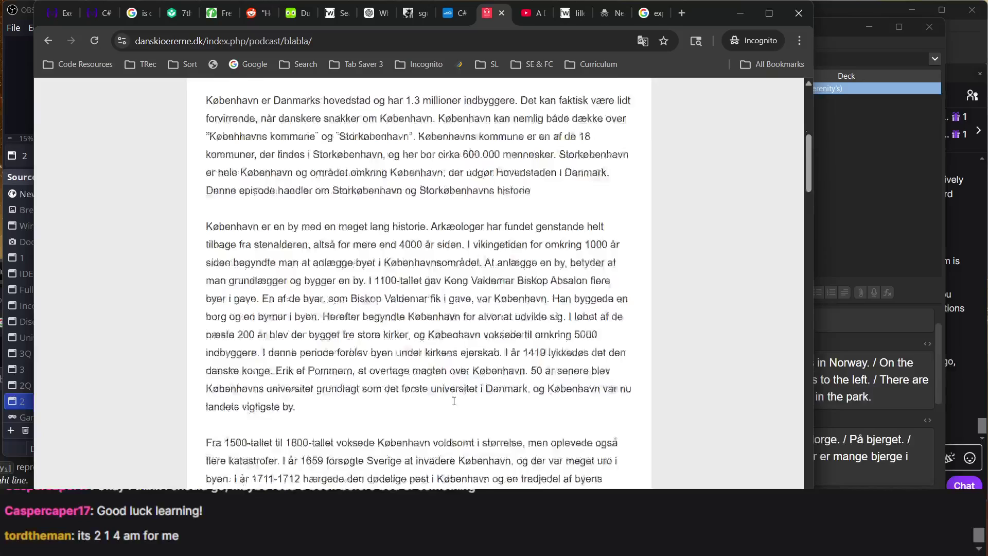
pyautogui.scroll(15, 455, 405)
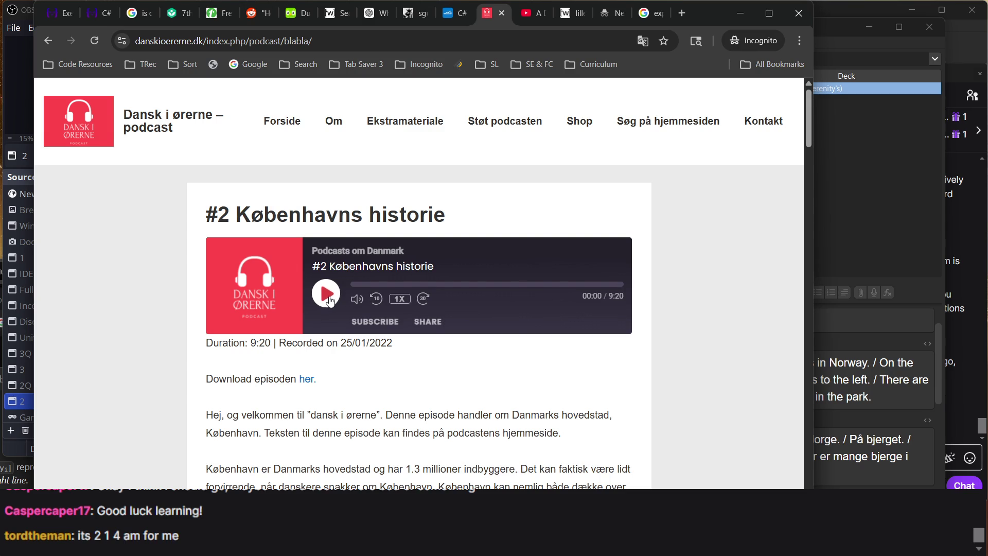
pyautogui.click(327, 295)
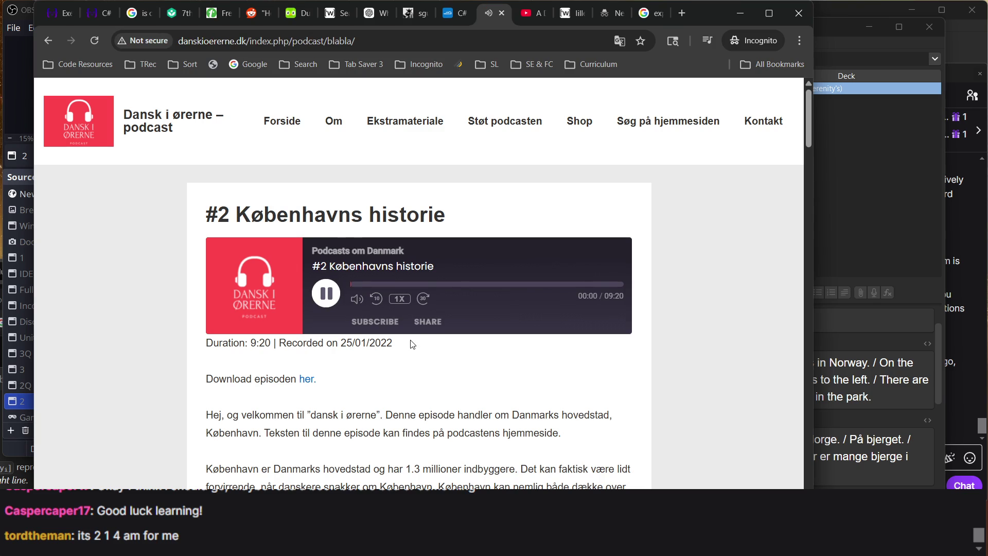
# - Enlarge the page with Ctrl+Plus, glance at the transcript, and pause the episode
pyautogui.hotkey('ctrl', '+')
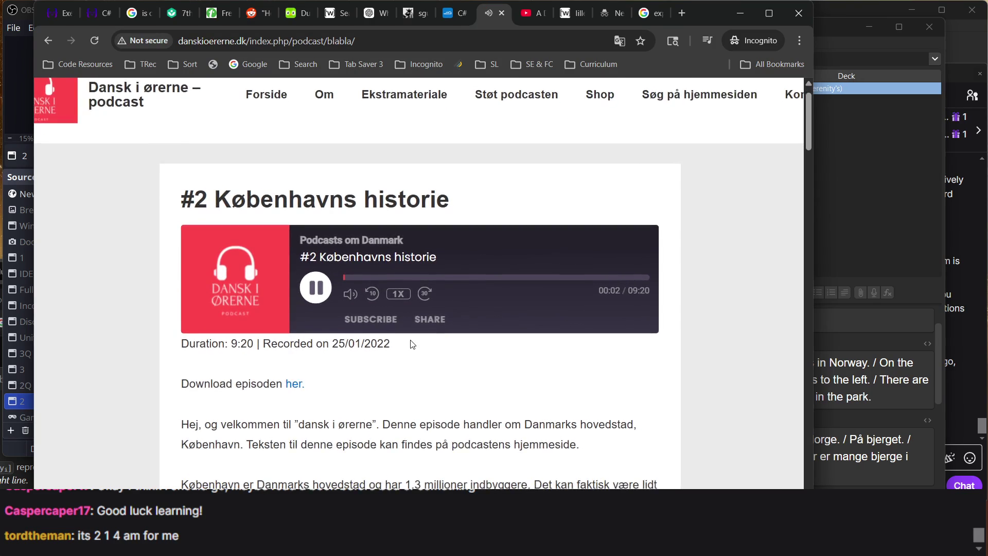
pyautogui.scroll(-1, 413, 345)
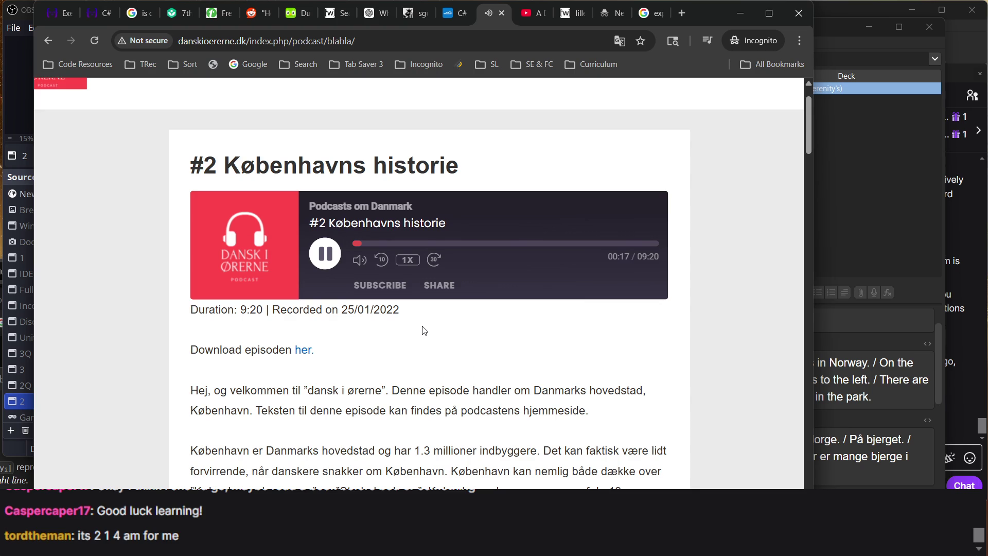
pyautogui.scroll(2, 420, 328)
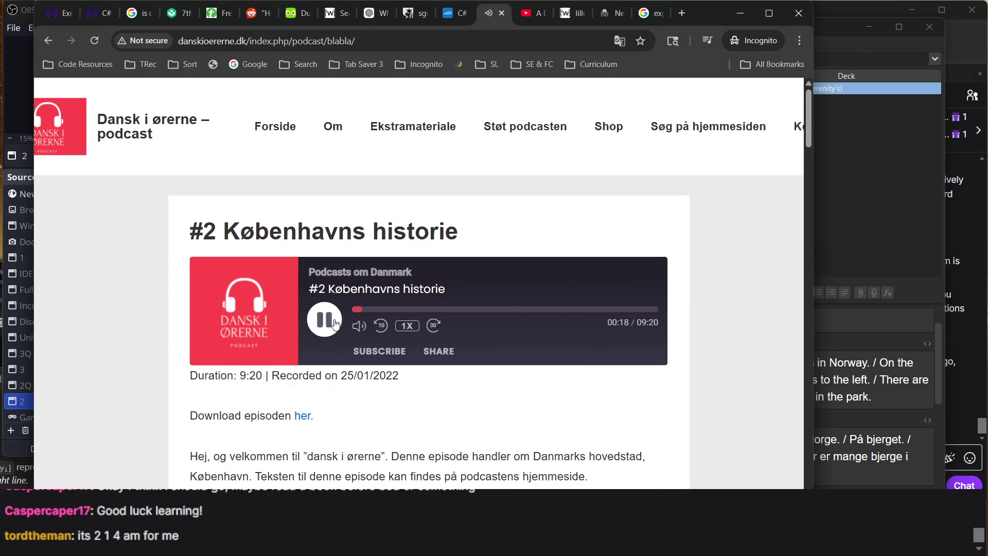
pyautogui.click(335, 323)
# - Rewind the episode to the beginning and start it playing again
pyautogui.scroll(4, 391, 316)
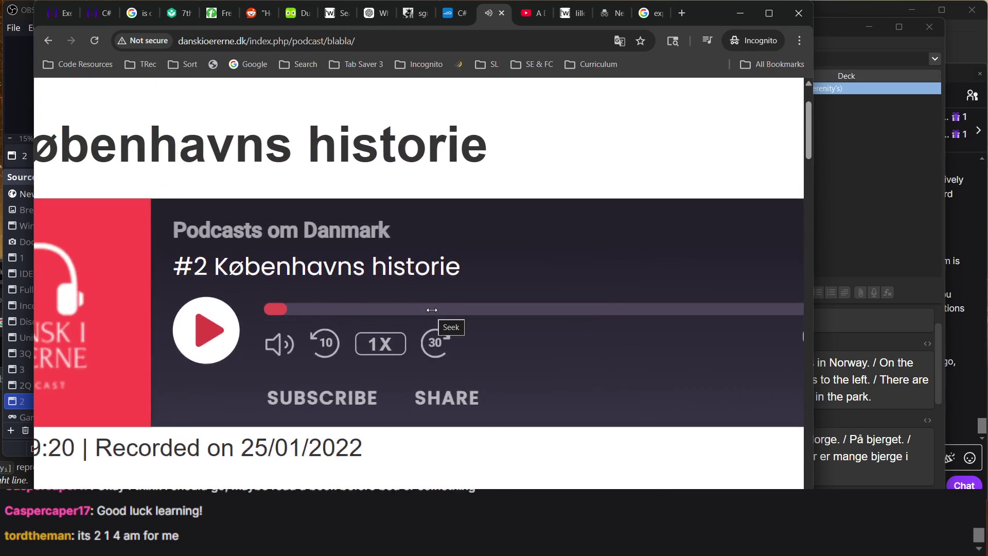
pyautogui.scroll(-2, 431, 311)
pyautogui.scroll(-2, 431, 309)
pyautogui.click(400, 316)
pyautogui.click(400, 315)
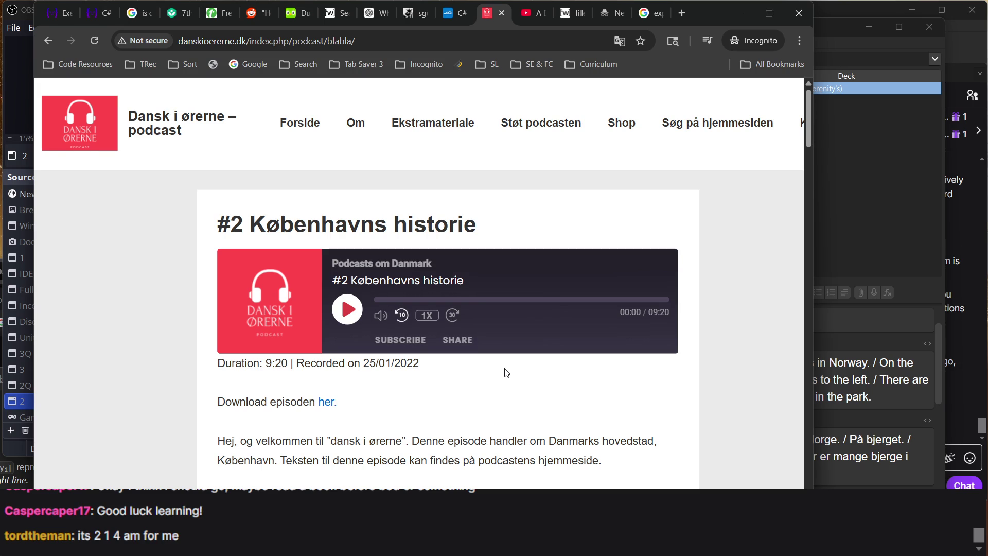
pyautogui.scroll(-1, 448, 270)
pyautogui.keyDown('ctrl'); pyautogui.scroll(4, 446, 266); pyautogui.keyUp('ctrl')
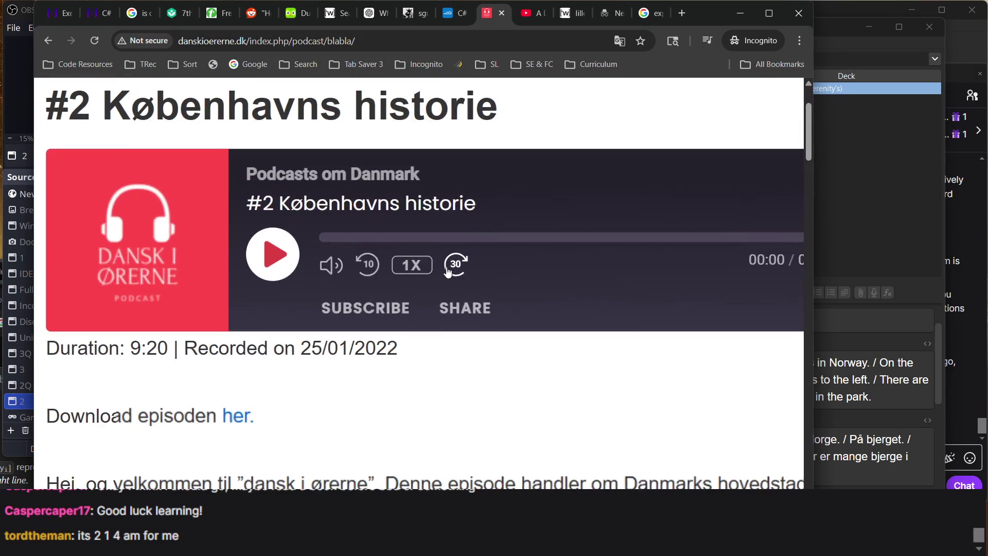
pyautogui.scroll(2, 260, 407)
pyautogui.click(253, 354)
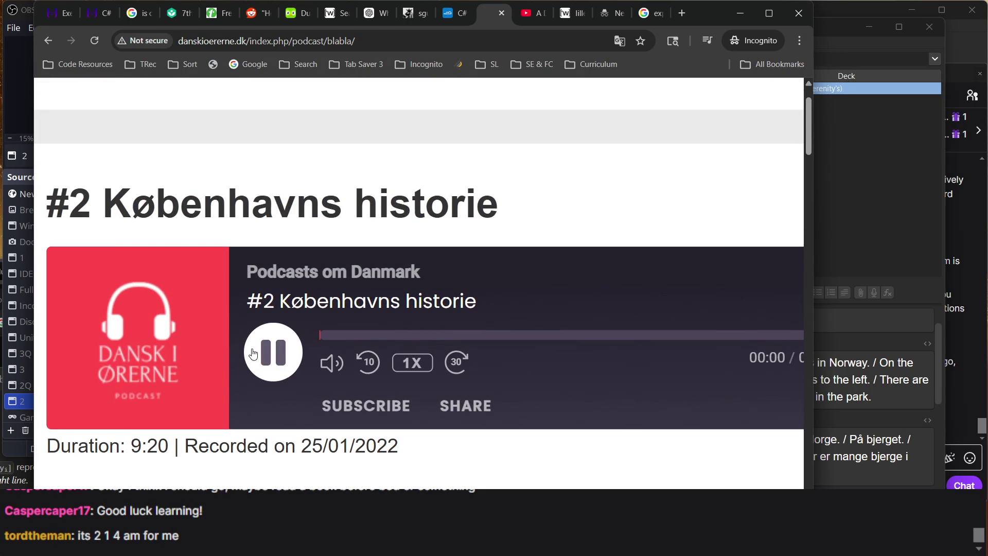
# - Briefly pause and resume the episode three times while listening
pyautogui.hscroll(-2, 251, 352)
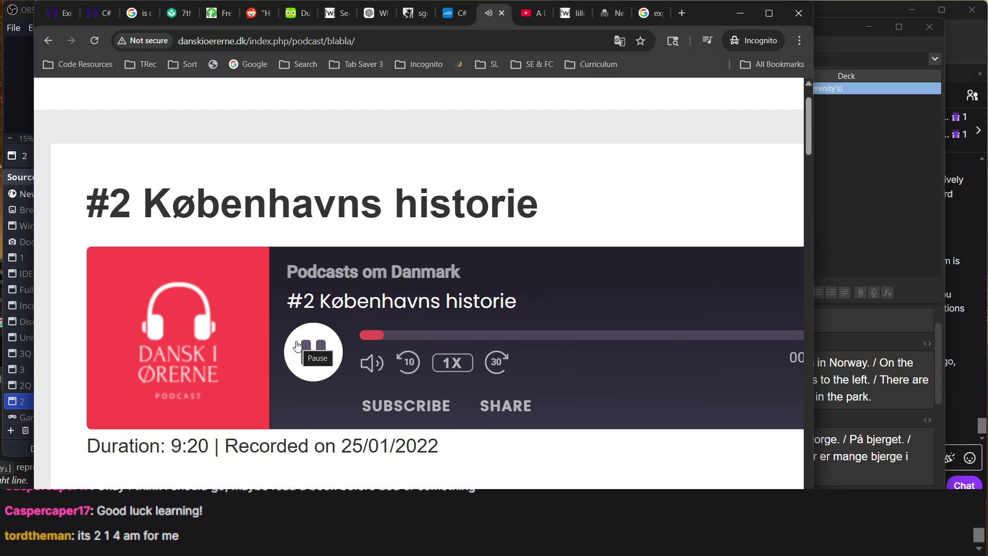
pyautogui.click(297, 345)
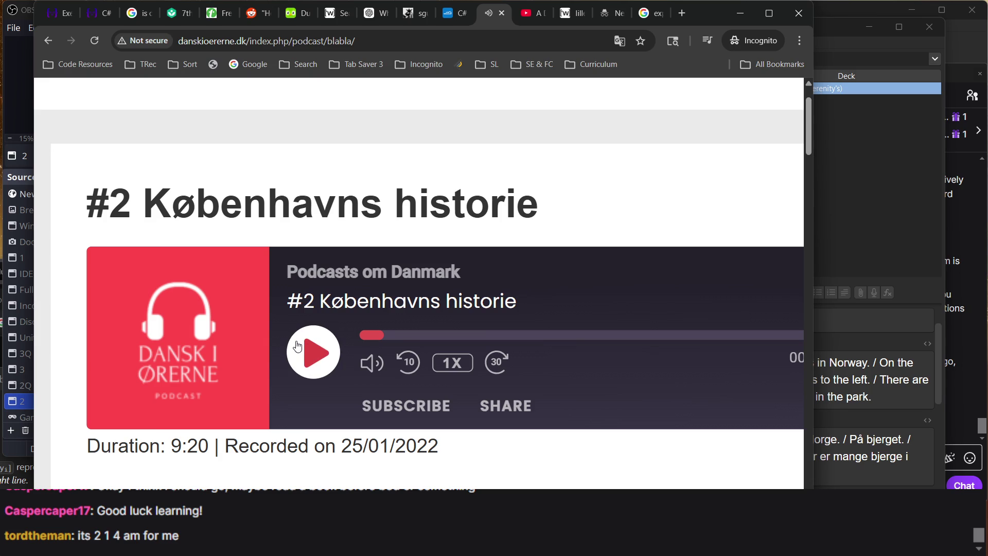
pyautogui.click(298, 345)
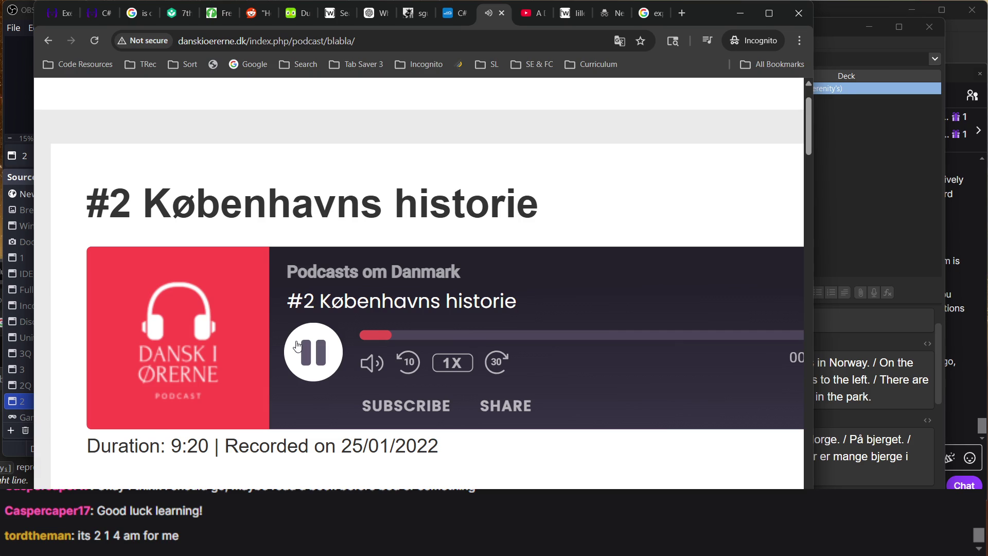
pyautogui.click(298, 344)
pyautogui.click(297, 345)
pyautogui.click(298, 345)
pyautogui.click(298, 345)
# - Jump back a few seconds, then pause, resume and finally pause the episode
pyautogui.press('Left')
pyautogui.click(298, 346)
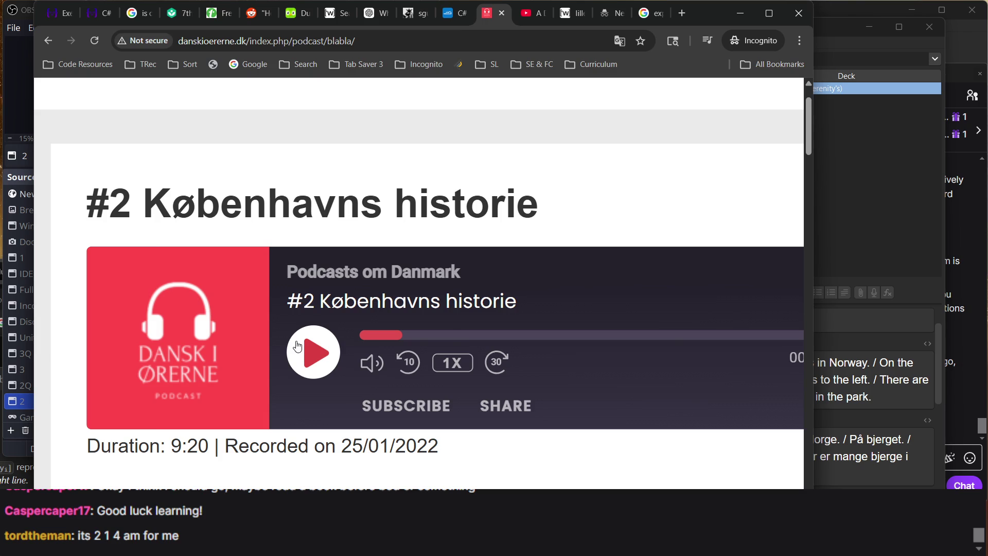
pyautogui.click(298, 346)
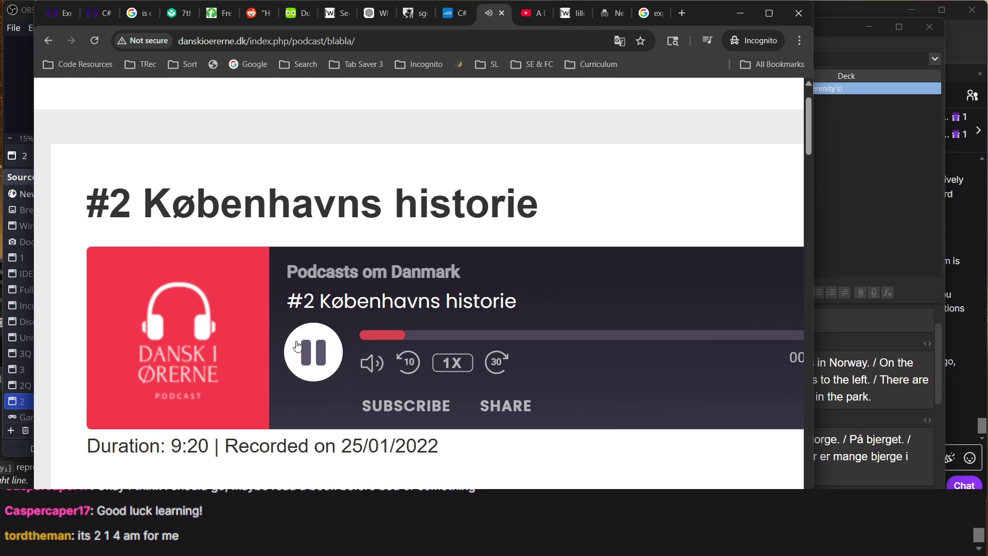
pyautogui.click(297, 346)
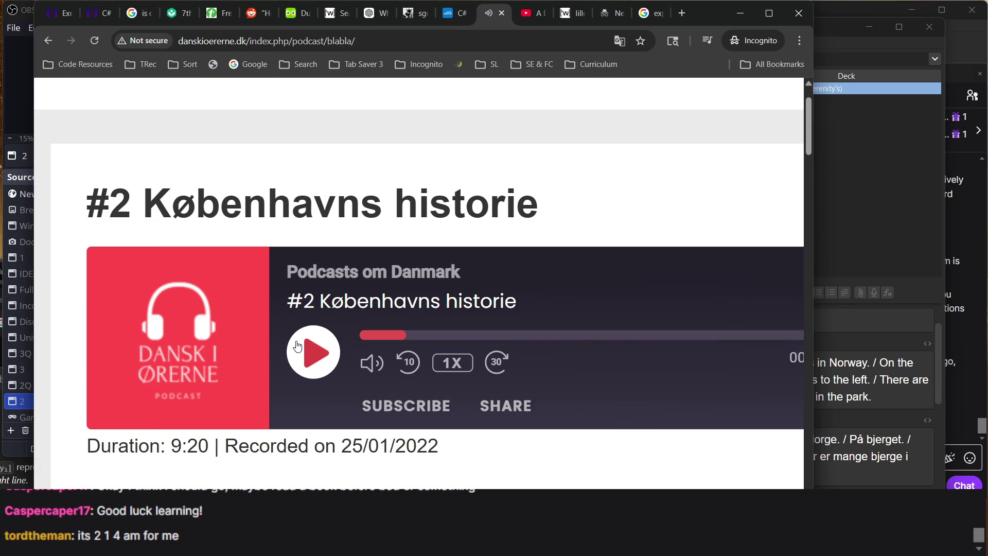
# - Skim the transcript, return to the player, and resume '#2 Københavns historie' playback
pyautogui.scroll(-8, 298, 346)
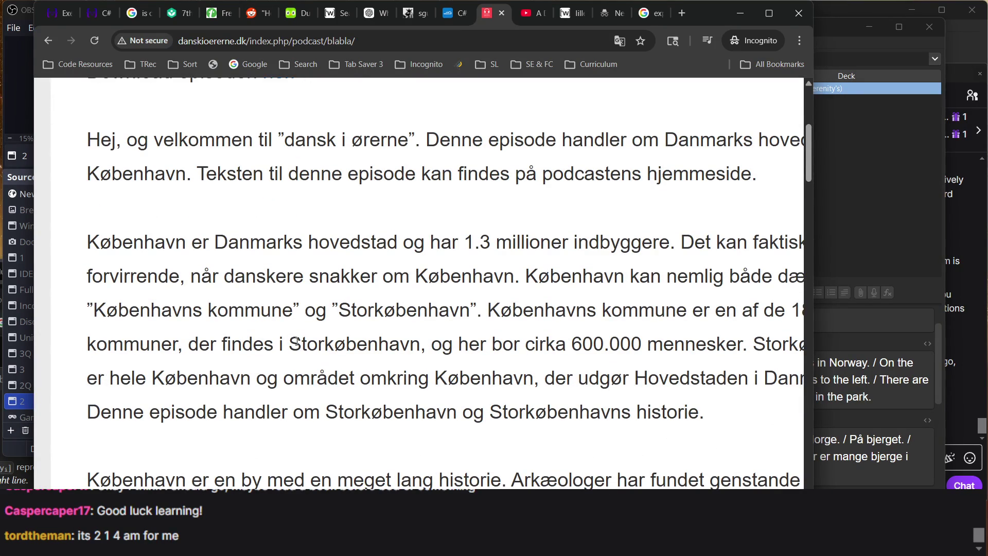
pyautogui.hscroll(3, 297, 341)
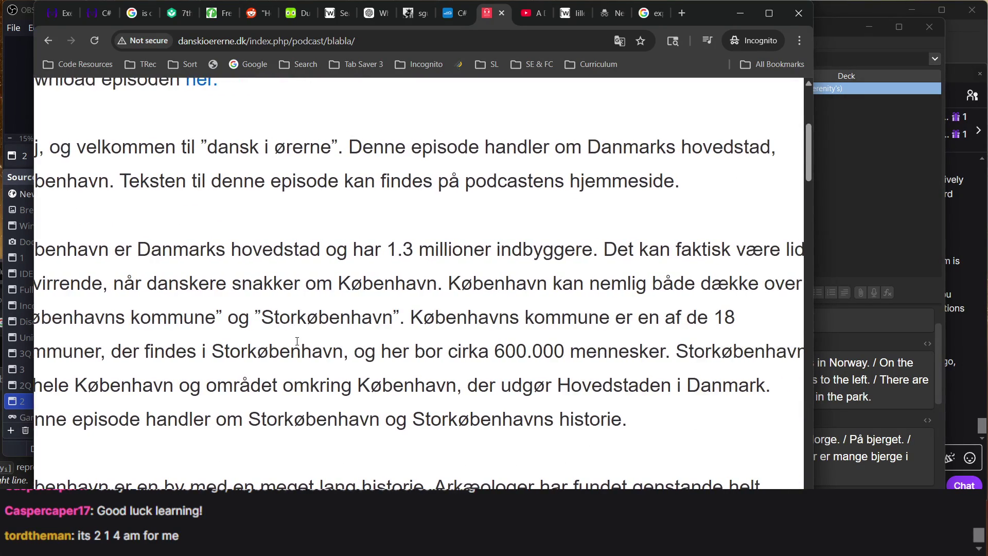
pyautogui.hscroll(1, 297, 341)
pyautogui.scroll(10, 388, 365)
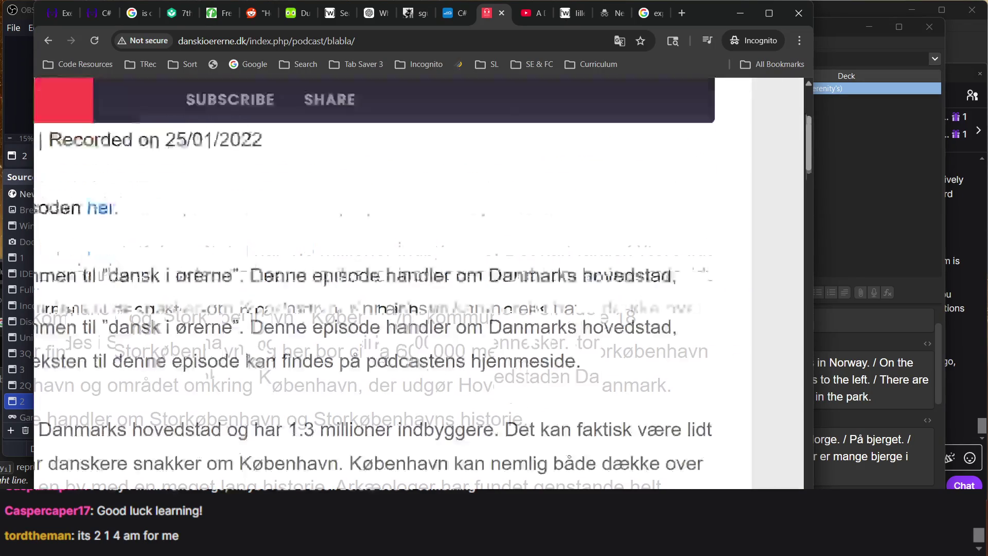
pyautogui.scroll(-8, 387, 366)
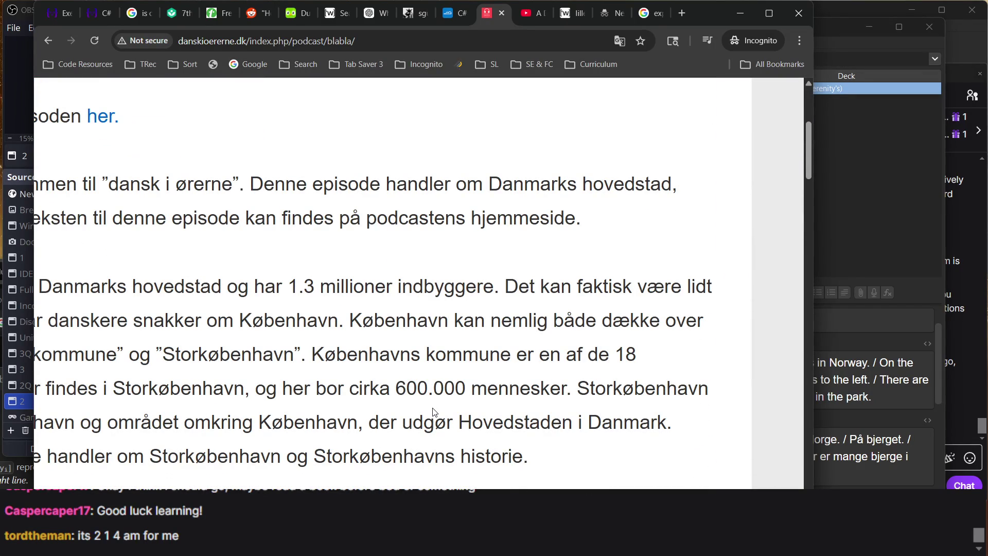
pyautogui.scroll(8, 434, 412)
pyautogui.click(343, 470)
pyautogui.scroll(-2, 343, 470)
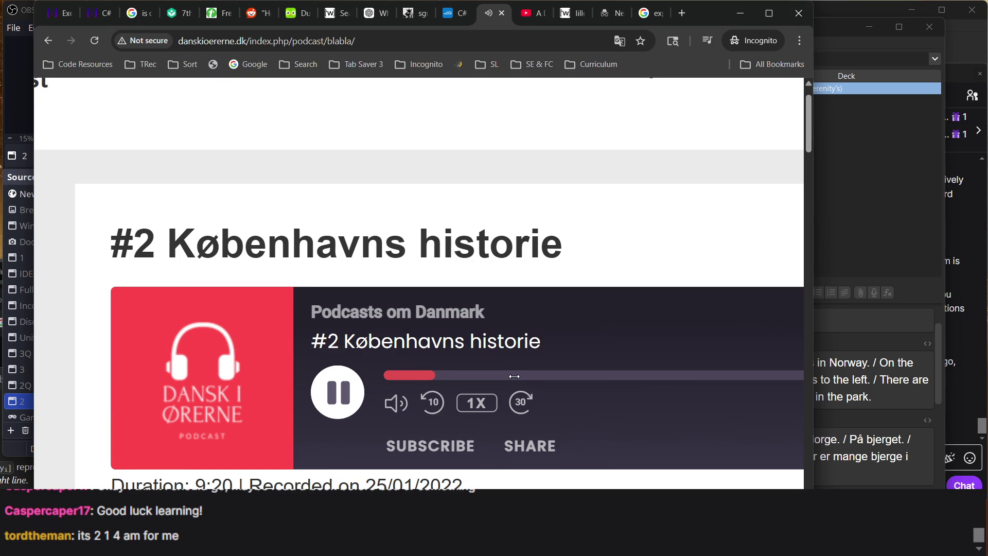
# - Use Space and Left to pause, skip back a few seconds and resume, twice
pyautogui.press('space')
pyautogui.press('space')
pyautogui.press('Left')
pyautogui.press('space')
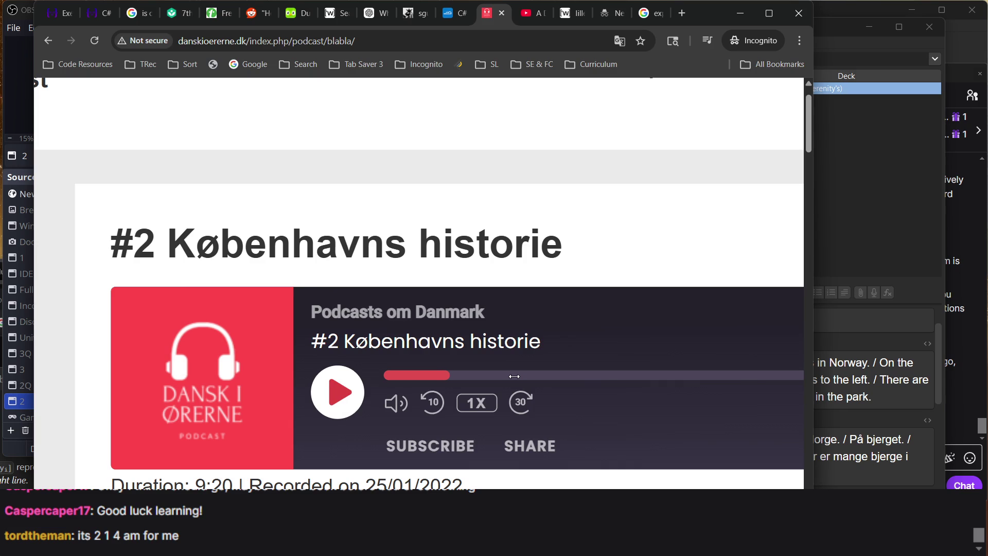
pyautogui.press('space')
pyautogui.press('space')
pyautogui.press('space')
pyautogui.press('Left')
pyautogui.press('space')
pyautogui.press('space')
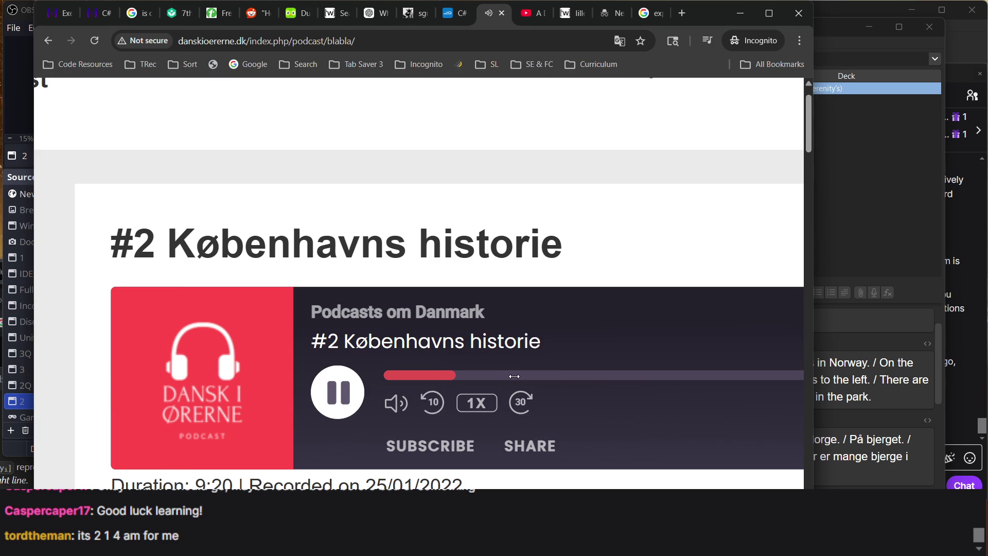
# - Keep pausing and skipping back to re-listen, leaving playback running at 01:58 of 09:20
pyautogui.press('space')
pyautogui.press('space')
pyautogui.press('space')
pyautogui.press('space')
pyautogui.press('space')
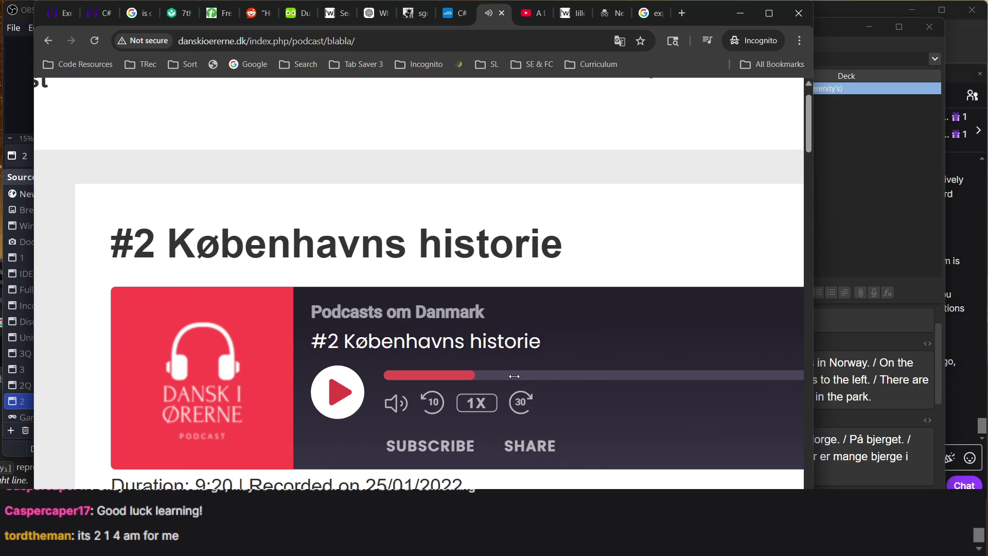
pyautogui.press('space')
pyautogui.press('space')
pyautogui.press('space')
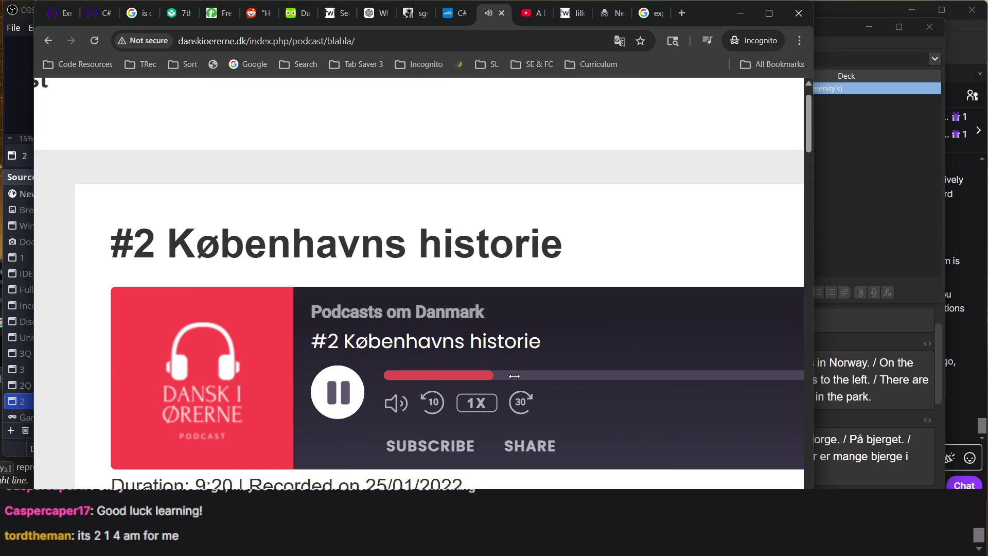
pyautogui.press('space')
pyautogui.press('space')
pyautogui.press('Left')
pyautogui.hscroll(2, 515, 376)
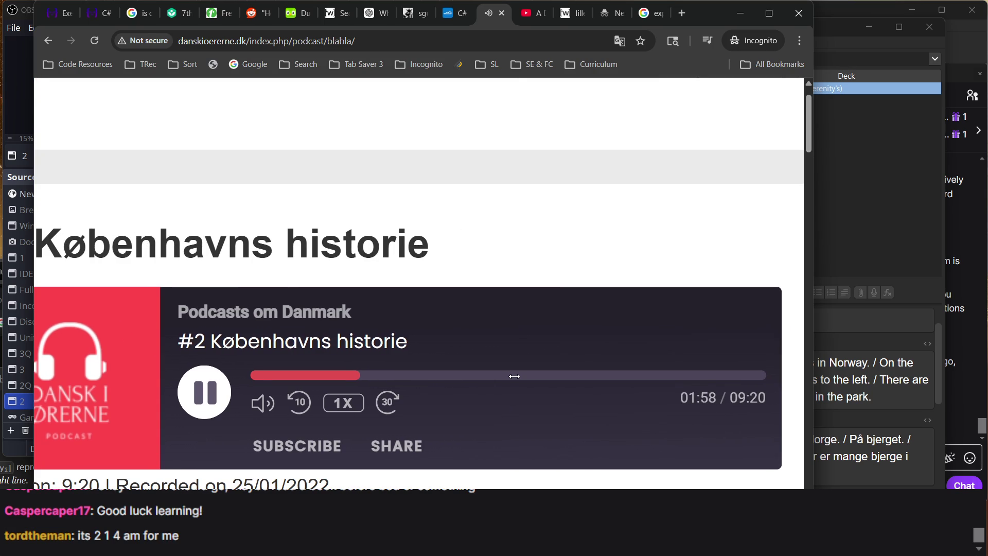
# - Pause near 02:00, reset the page zoom with Ctrl+0, and scroll through the transcript
pyautogui.press('space')
pyautogui.press('space')
pyautogui.press('space')
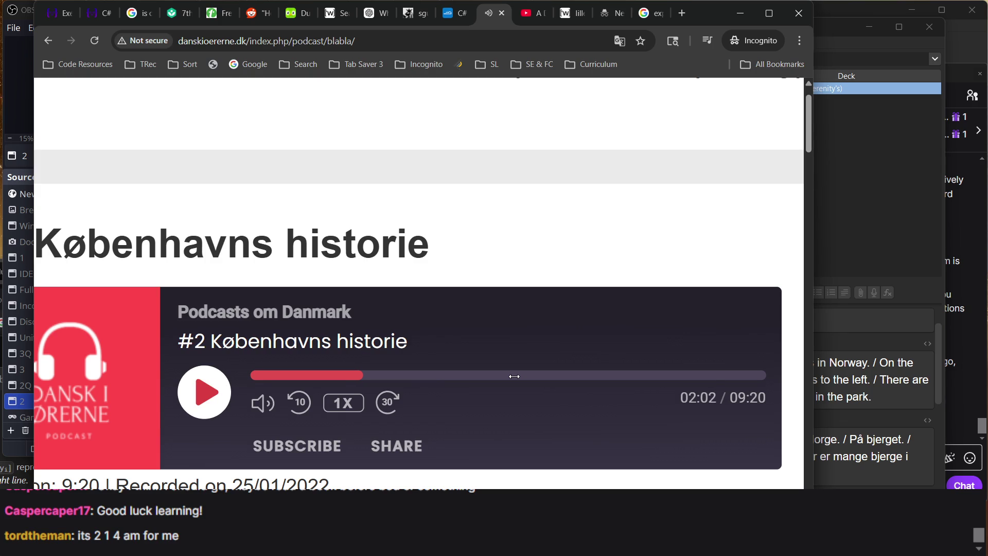
pyautogui.press('space')
pyautogui.press('space')
pyautogui.scroll(-5, 514, 376)
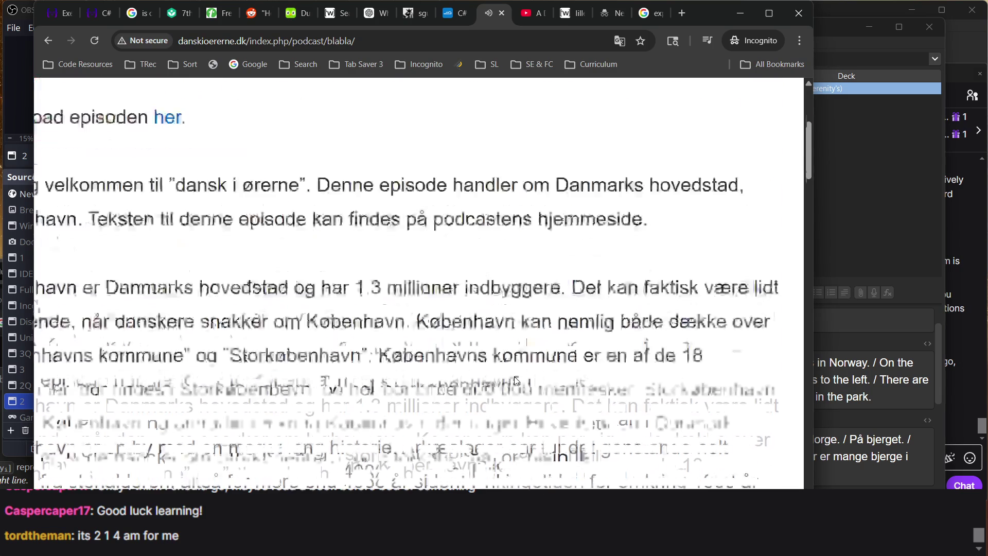
pyautogui.hotkey('ctrl', '0')
pyautogui.scroll(-4, 515, 381)
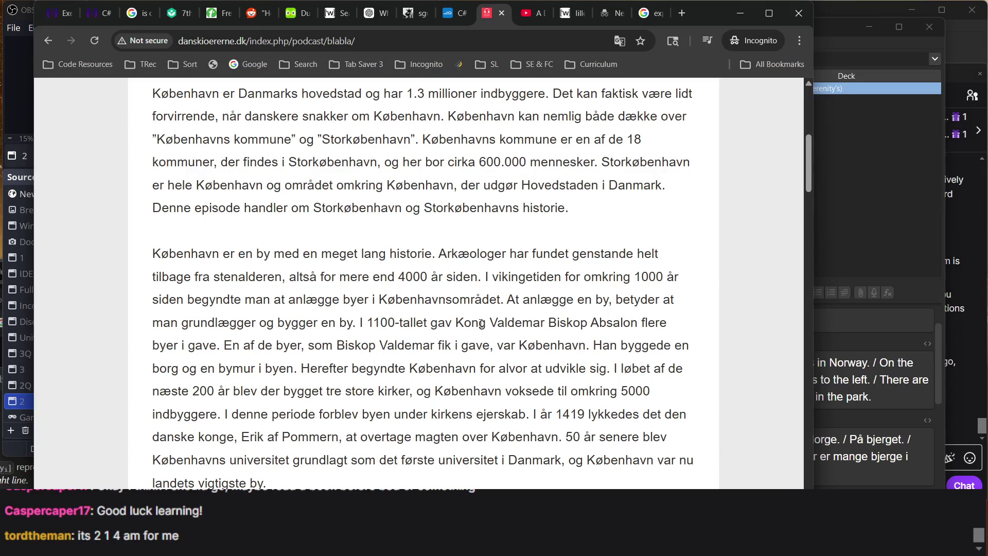
pyautogui.scroll(8, 500, 342)
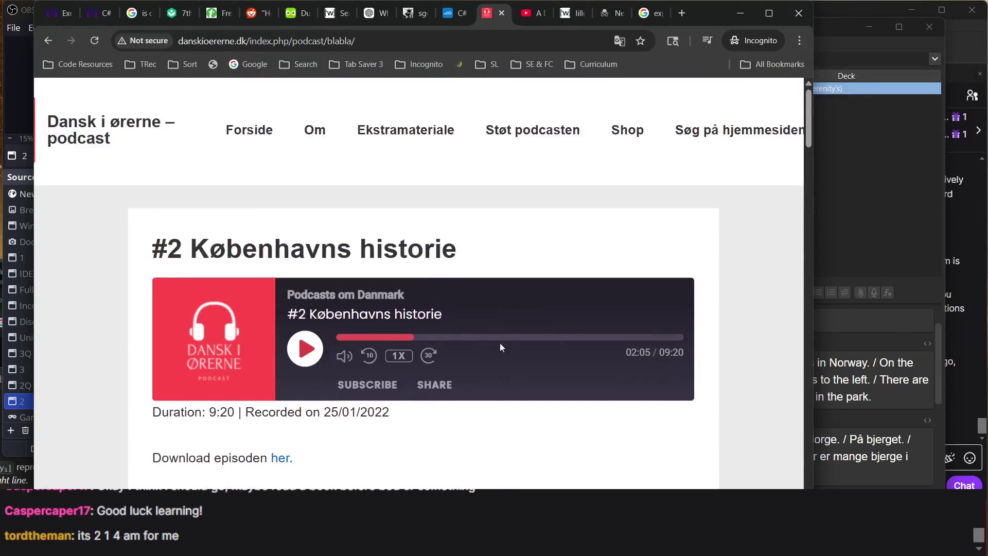
pyautogui.keyDown('ctrl'); pyautogui.scroll(3, 390, 429); pyautogui.keyUp('ctrl')
pyautogui.keyDown('ctrl'); pyautogui.scroll(3, 390, 429); pyautogui.keyUp('ctrl')
pyautogui.scroll(2, 388, 425)
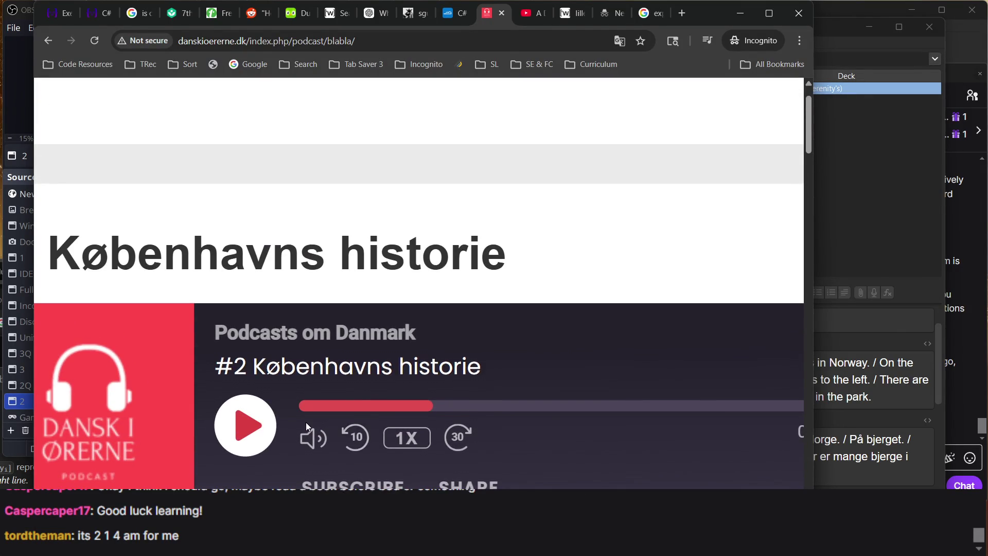
pyautogui.keyDown('ctrl'); pyautogui.scroll(2, 306, 422); pyautogui.keyUp('ctrl')
# - Play the episode a little further, then pause it just past 02:05
pyautogui.click(239, 427)
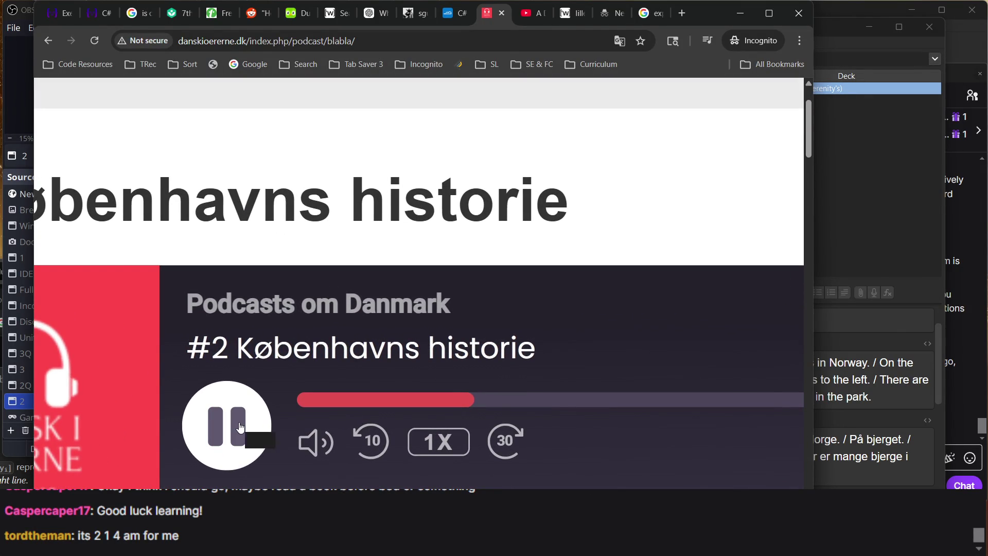
pyautogui.click(240, 428)
pyautogui.click(240, 428)
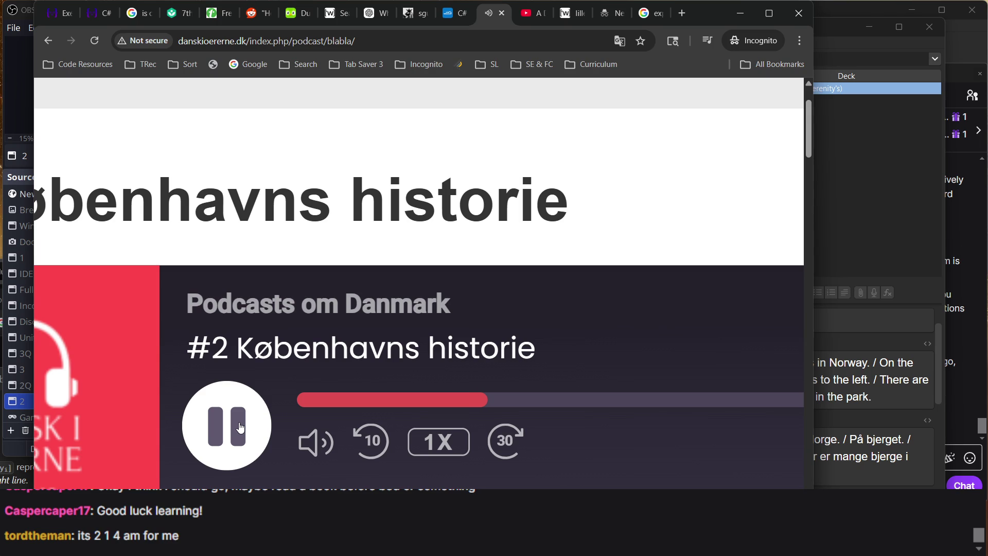
pyautogui.click(240, 428)
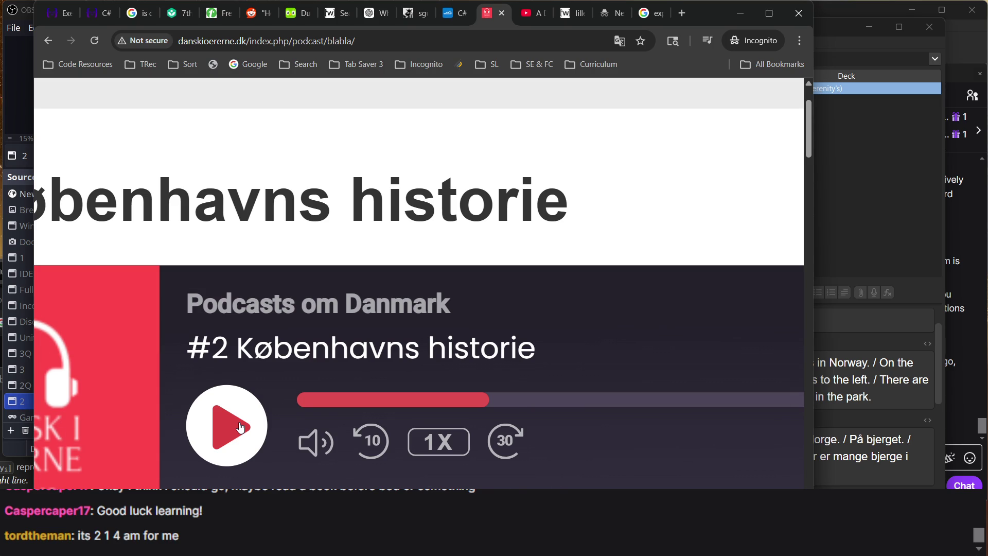
# - Translate the transcript word 'borg' to English ('castle'), close the bubble, and resume playback
pyautogui.scroll(-10, 239, 427)
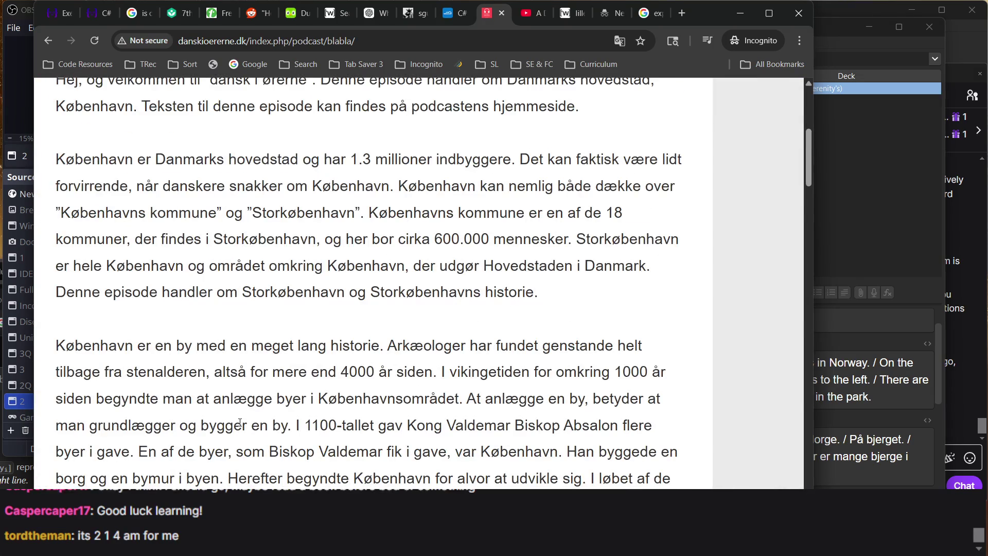
pyautogui.scroll(-1, 254, 426)
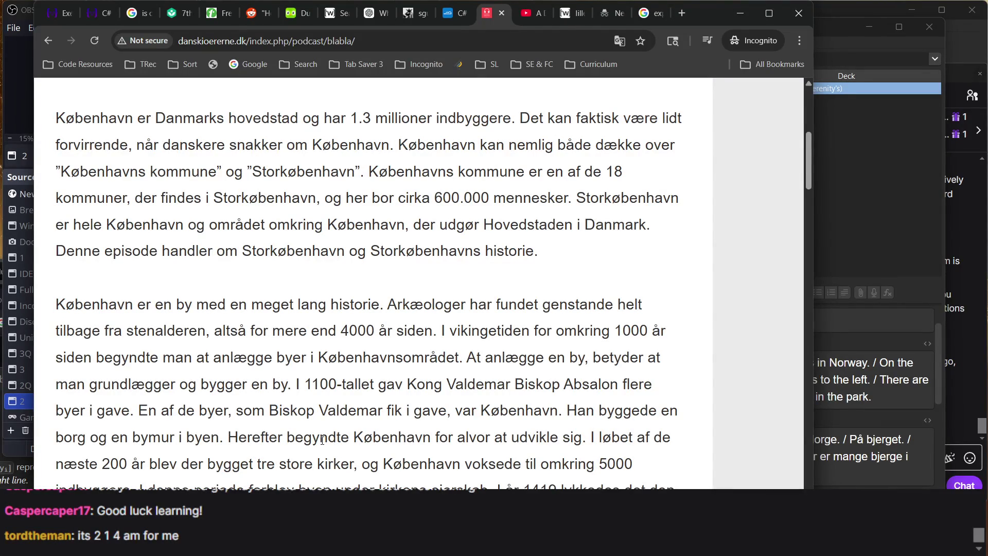
pyautogui.doubleClick(72, 437)
pyautogui.rightClick(73, 437)
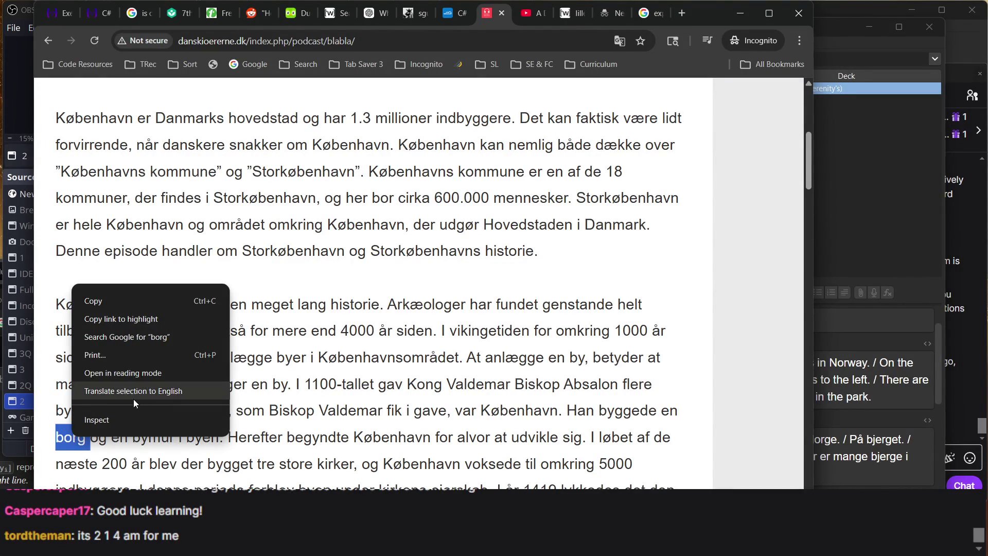
pyautogui.click(163, 392)
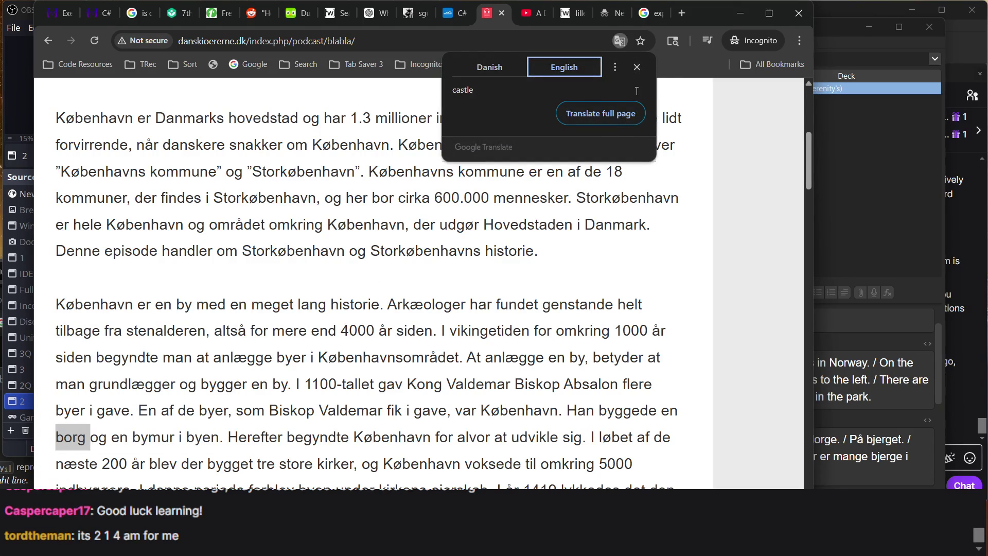
pyautogui.click(637, 68)
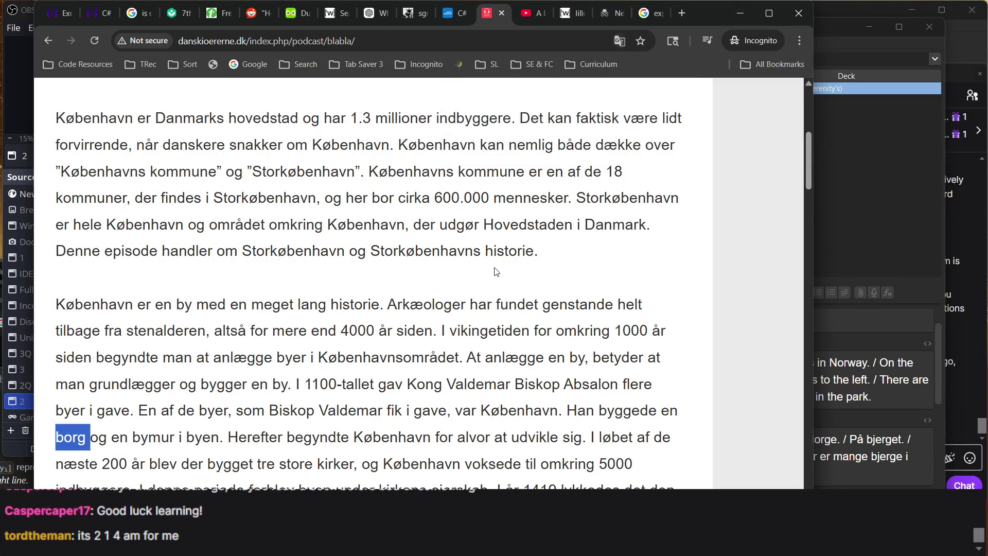
pyautogui.scroll(5, 495, 257)
pyautogui.click(238, 394)
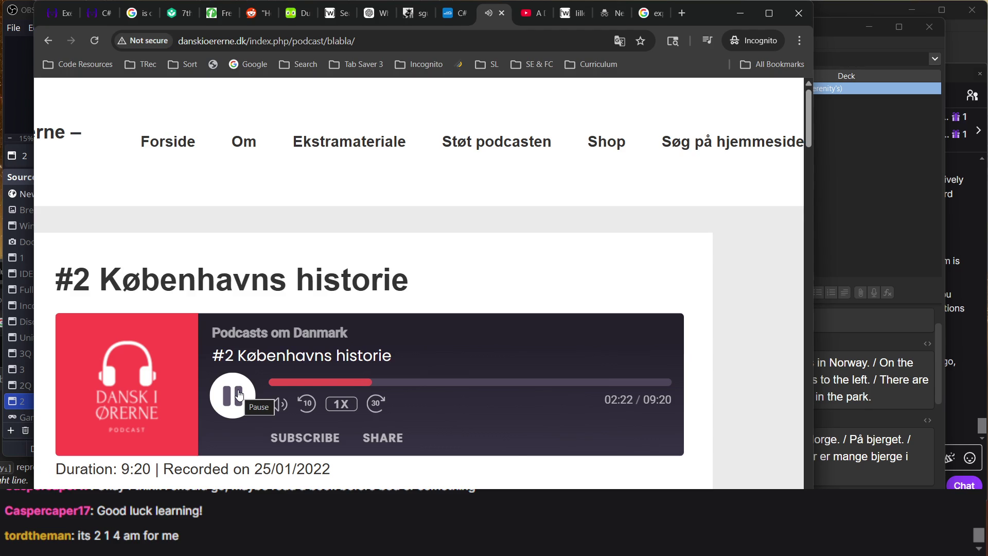
# - Toggle pause and play, then jump back about nine seconds to 02:20
pyautogui.click(239, 395)
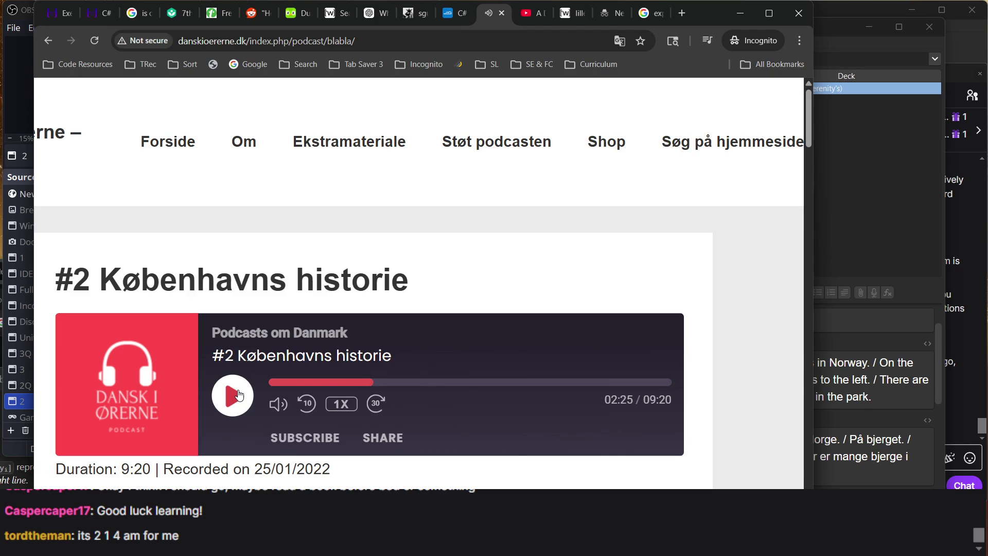
pyautogui.click(239, 395)
pyautogui.press('Left')
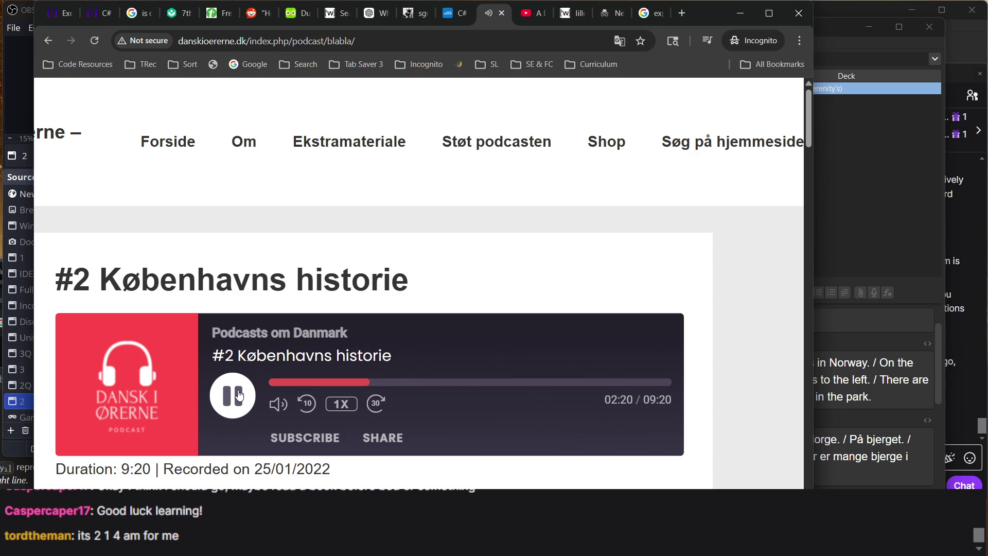